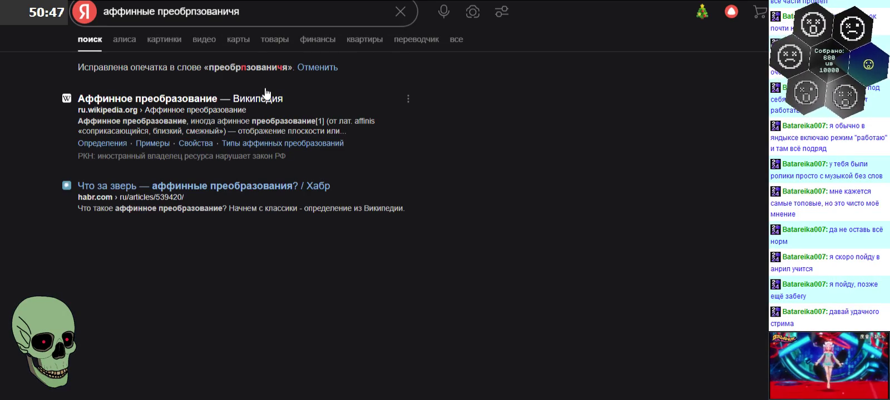
Open the Wikipedia article «Аффинное преобразование» and read down through its Определения and Примеры sections
left_click(265, 90)
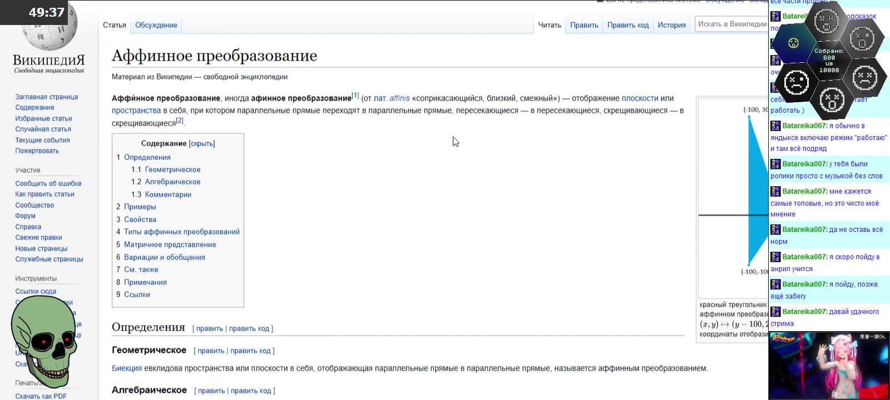
scroll(455, 141, "down", 3)
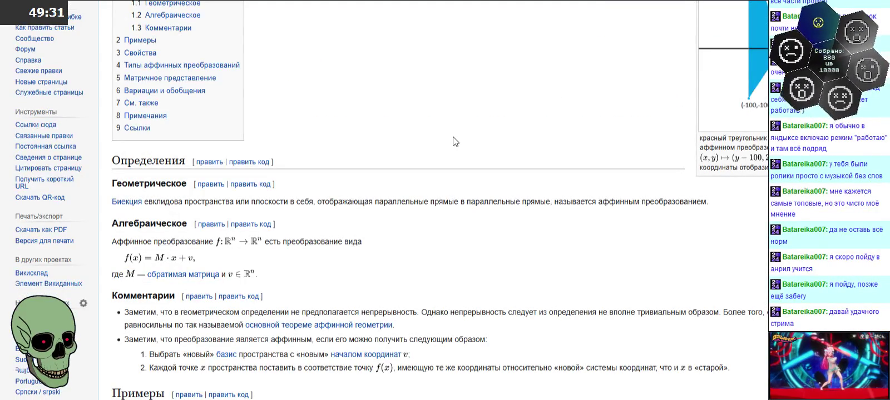
scroll(453, 141, "down", 2)
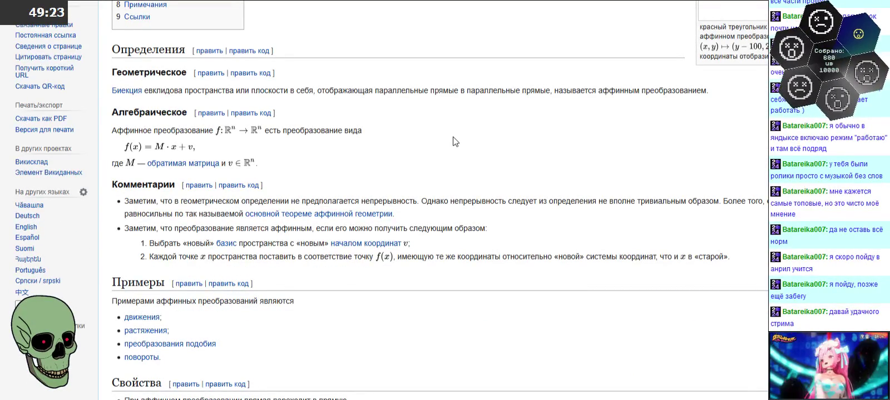
scroll(453, 142, "down", 2)
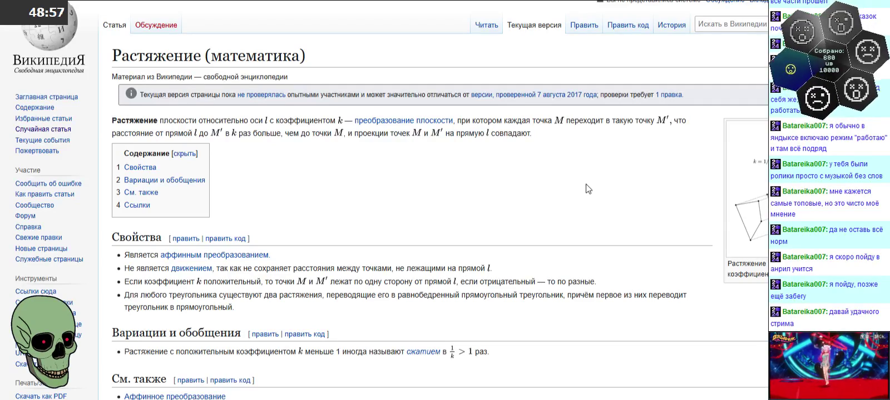
Finish reading the Растяжение article and return to the Paint drawing of the numbered grid
scroll(588, 189, "down", 1)
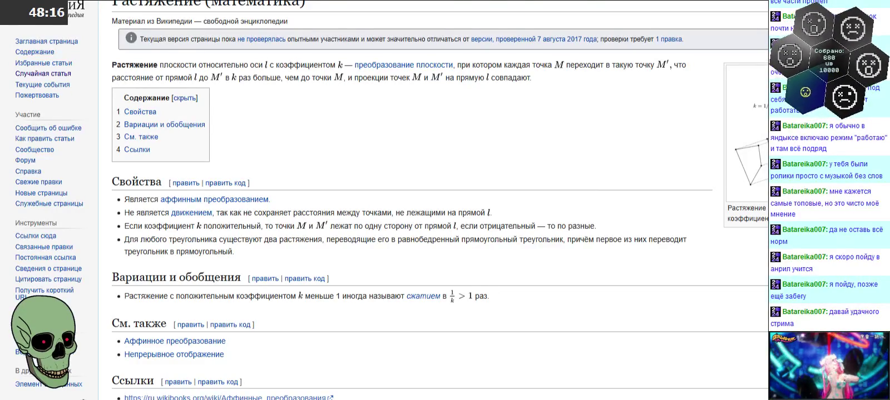
key("alt+Tab")
scroll(429, 216, "up", 2)
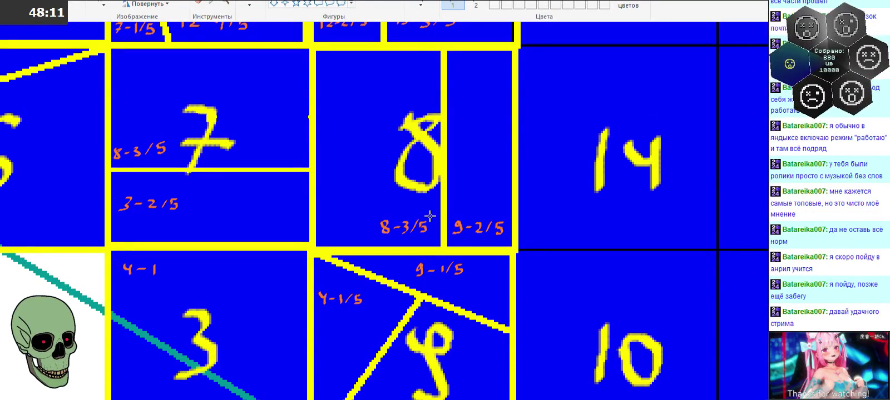
scroll(430, 216, "down", 3)
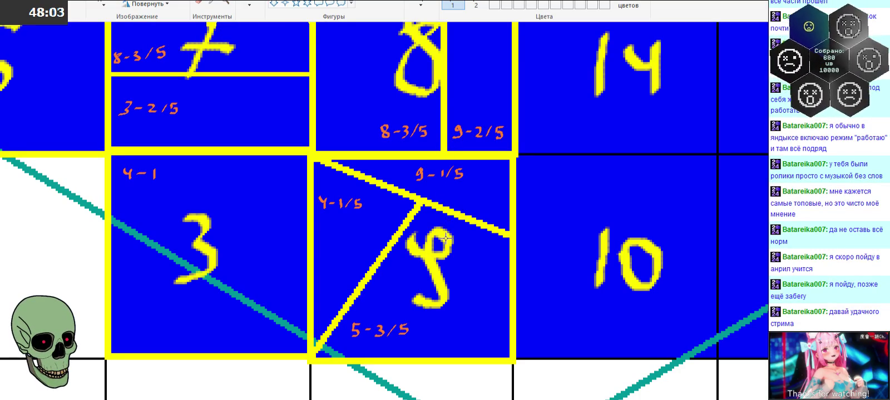
scroll(511, 257, "up", 3)
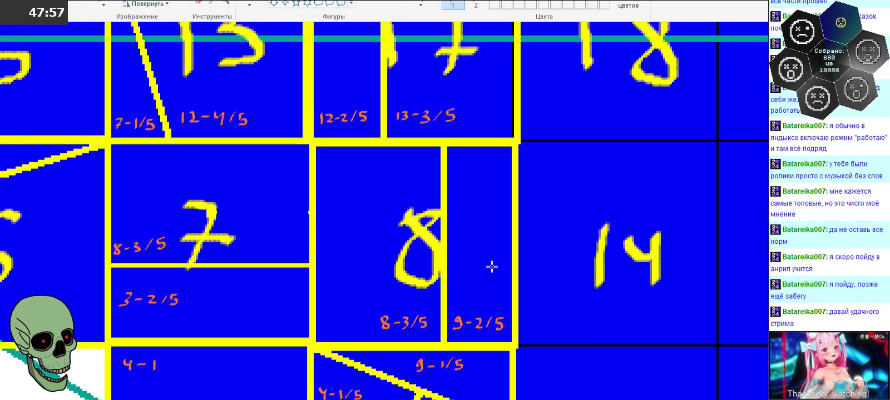
scroll(492, 289, "down", 2)
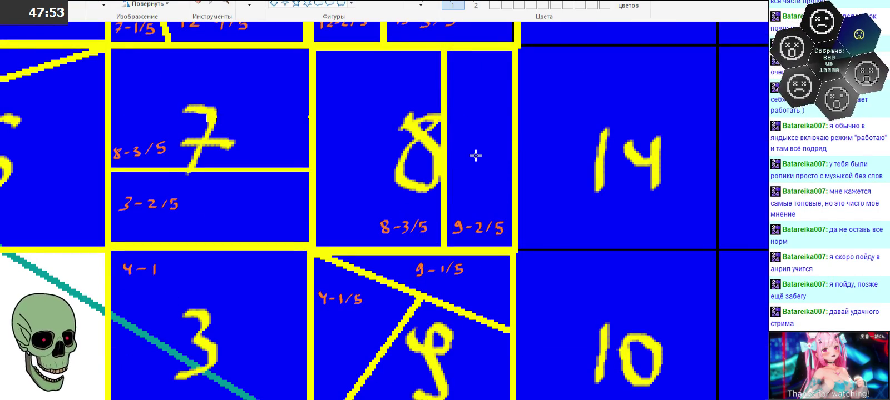
left_click_drag(513, 155, 390, 245)
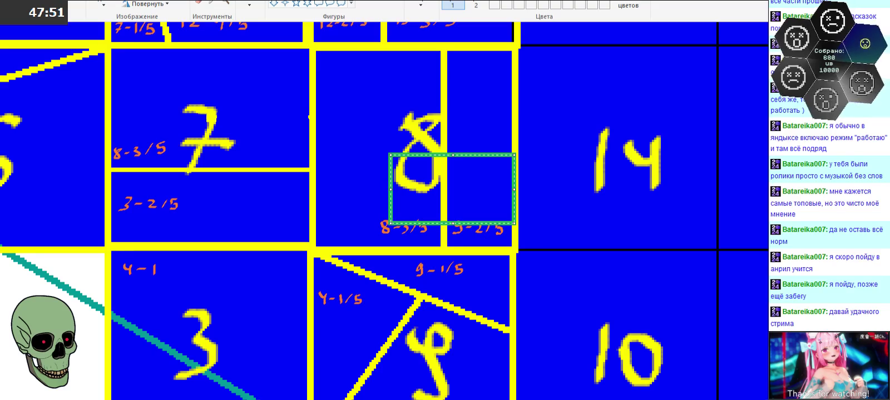
key("ctrl+z")
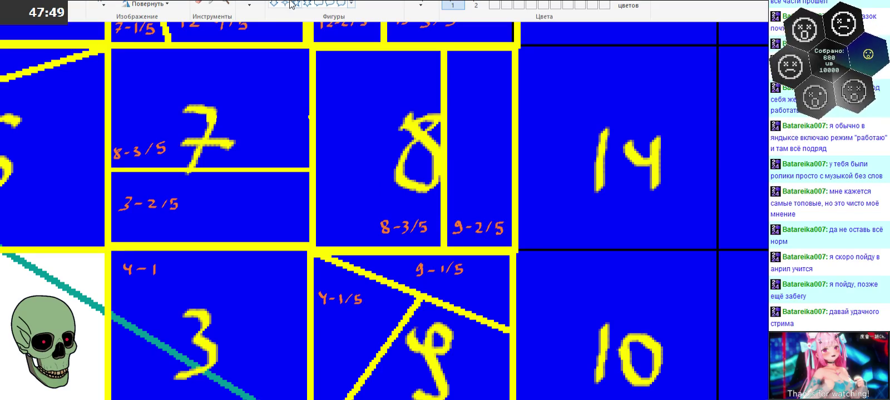
left_click_drag(515, 144, 354, 250)
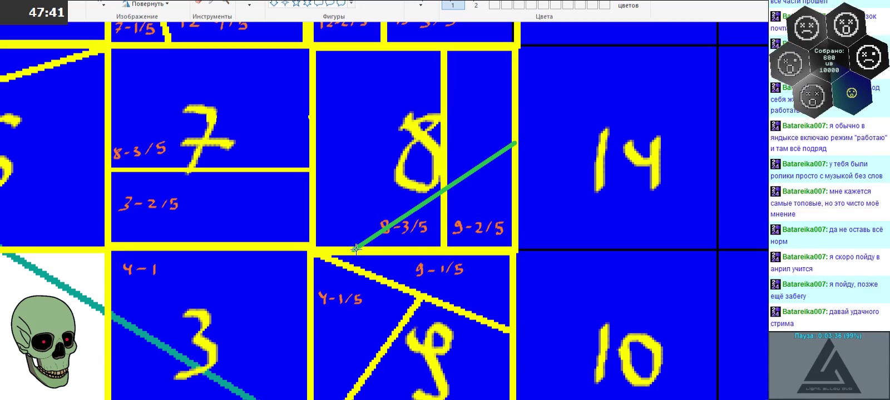
mouse_move(356, 249)
left_mouse_down()
mouse_move(506, 376)
mouse_move(518, 368)
left_mouse_up()
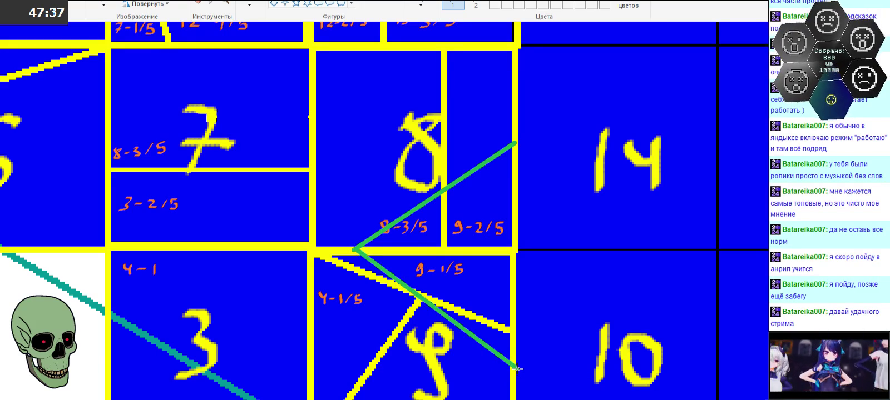
key("ctrl+z")
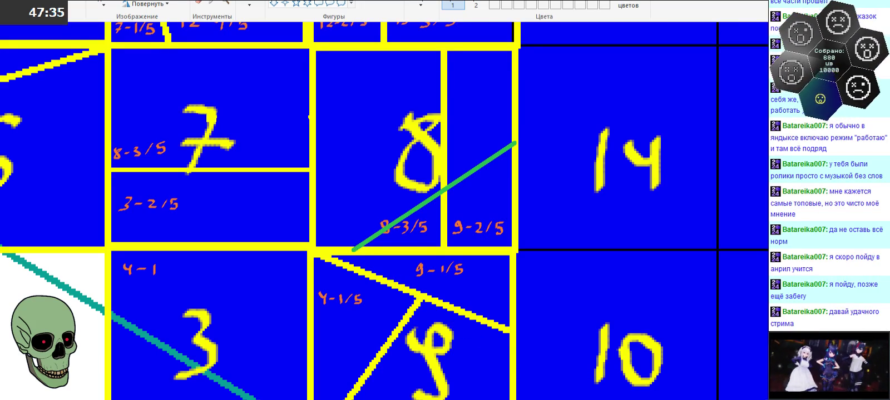
key("ctrl+z")
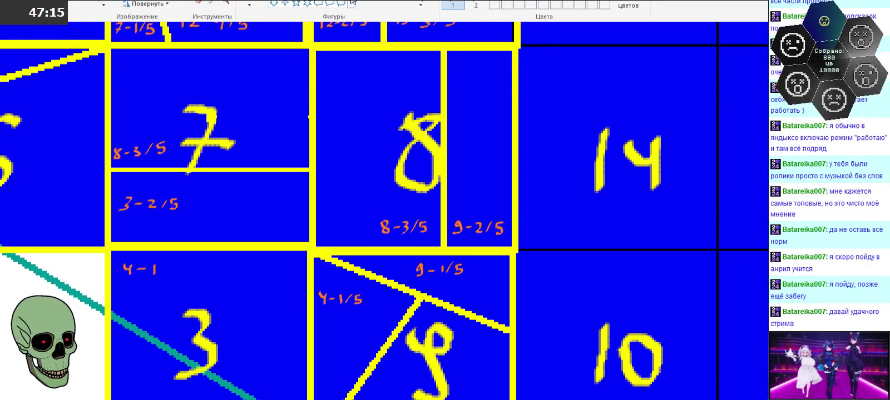
left_click(351, 6)
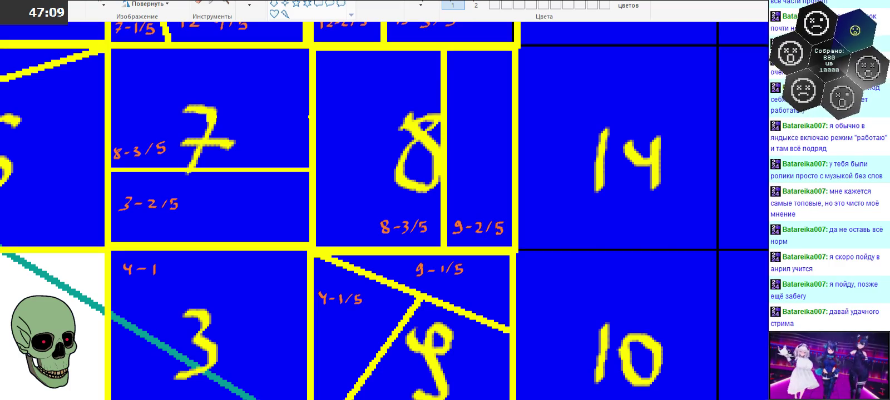
left_click_drag(355, 150, 672, 313)
mouse_move(550, 239)
left_mouse_down()
mouse_move(522, 234)
mouse_move(522, 212)
mouse_move(524, 224)
left_mouse_up()
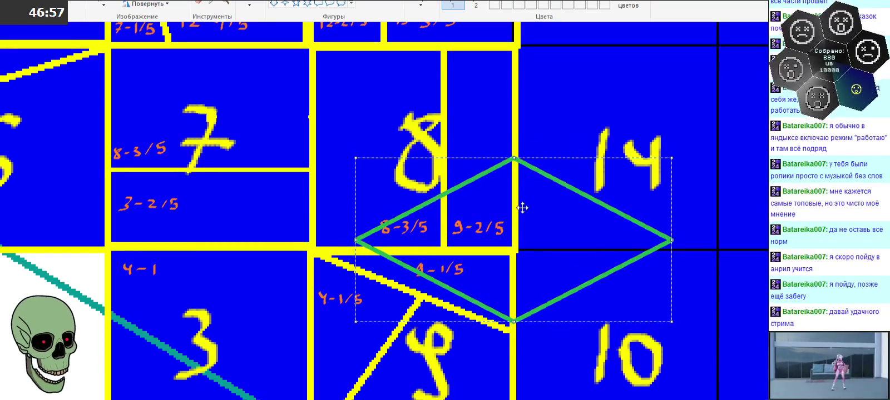
left_click_drag(514, 158, 514, 184)
mouse_move(517, 233)
left_mouse_down()
mouse_move(511, 221)
mouse_move(508, 233)
left_mouse_up()
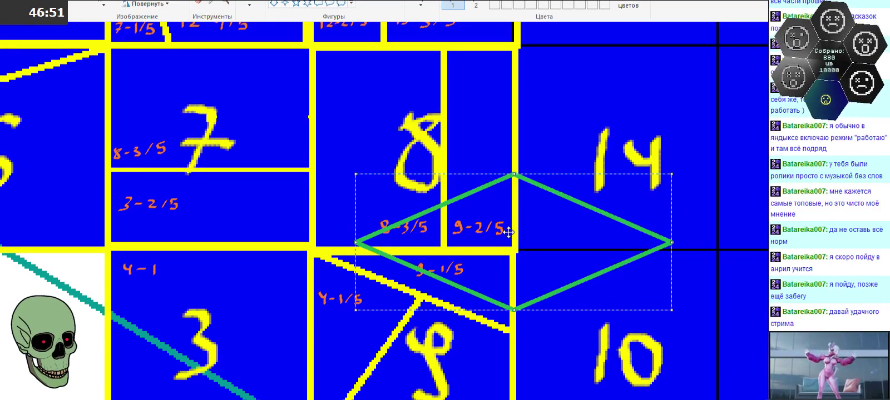
scroll(519, 259, "down", 3)
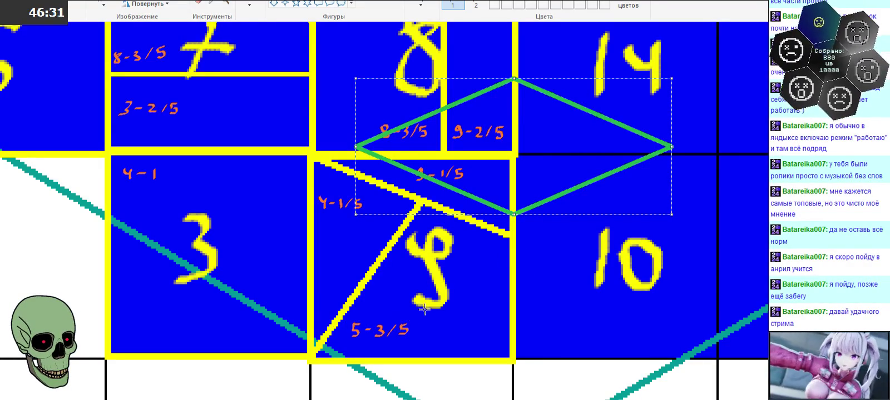
left_click_drag(464, 182, 461, 187)
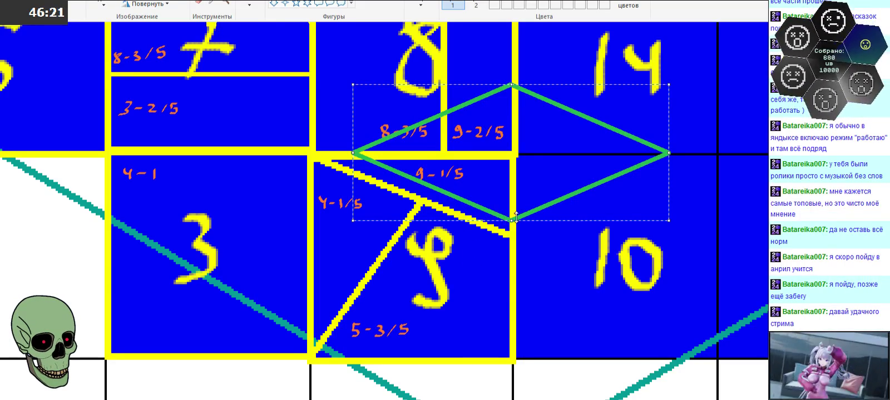
left_click_drag(516, 217, 516, 156)
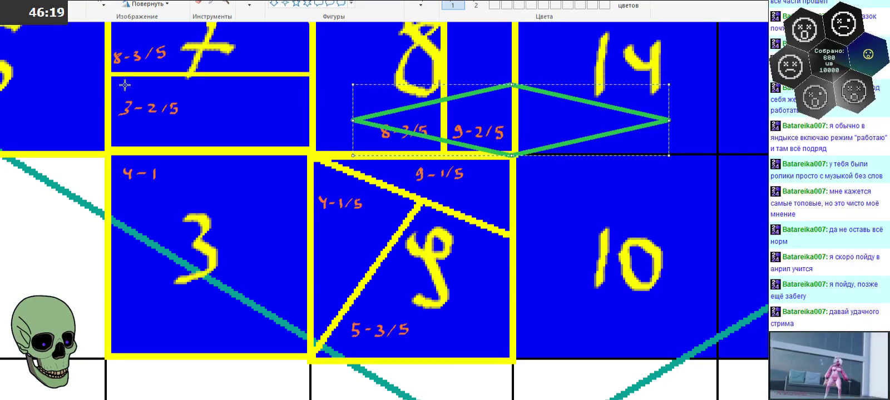
key("Delete")
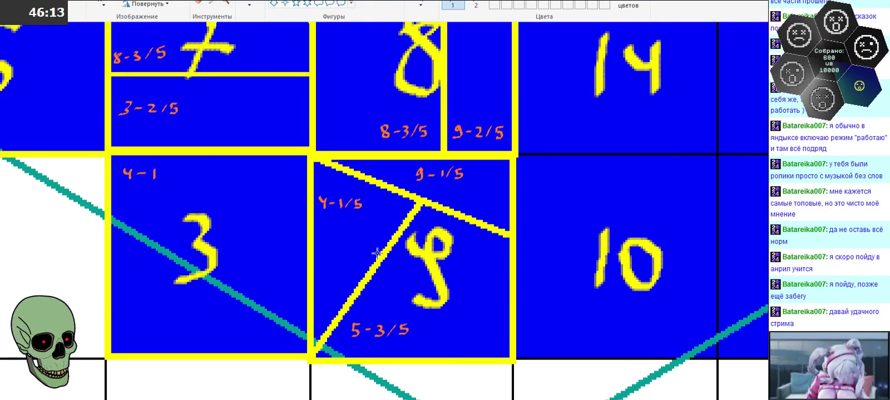
mouse_move(381, 257)
left_mouse_down()
mouse_move(633, 358)
mouse_move(671, 361)
left_mouse_up()
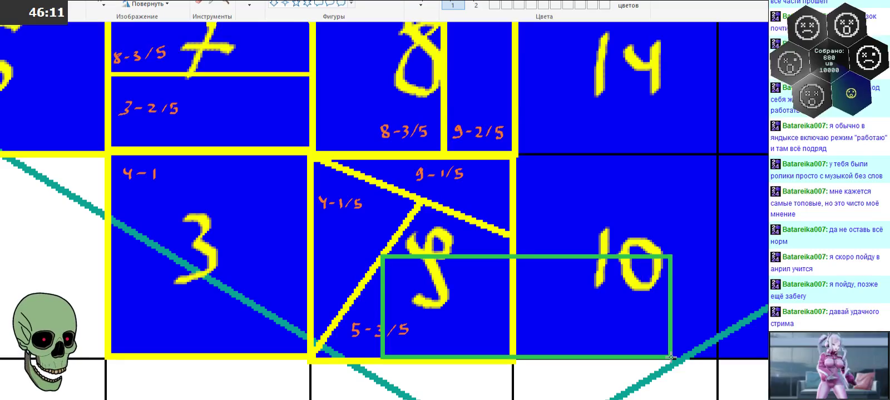
Widen the green rectangle over cells 9 and 10 and fix it in place
mouse_move(562, 302)
left_mouse_down()
mouse_move(556, 311)
mouse_move(561, 300)
left_mouse_up()
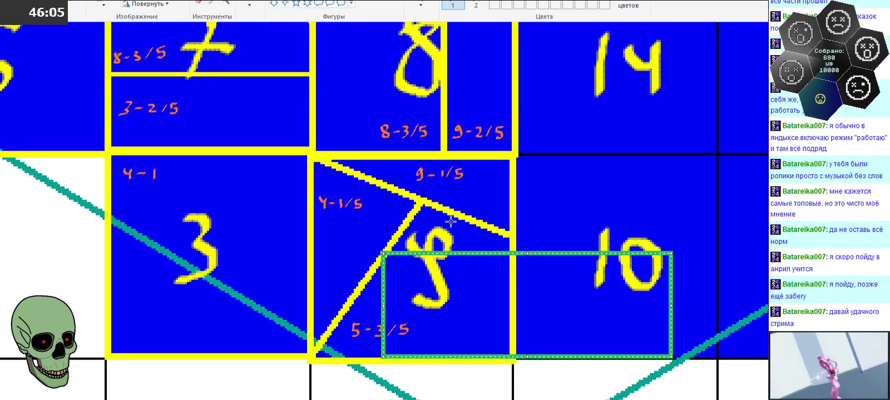
left_click(272, 93)
scroll(465, 164, "up", 3)
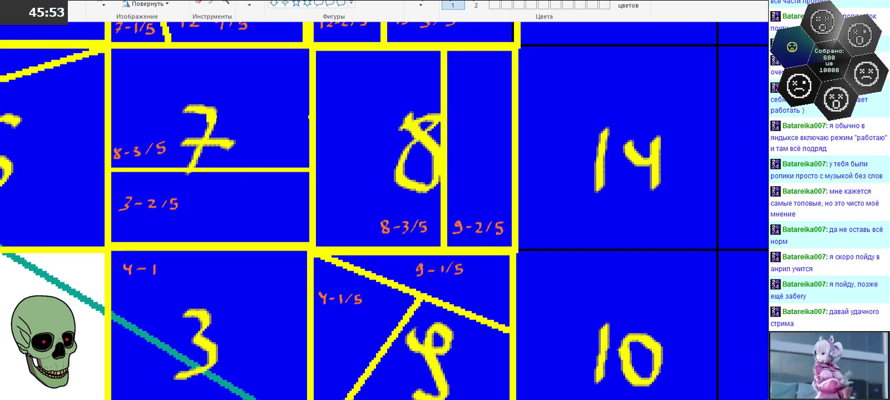
Draw a green rectangle enclosing cells 7 and 8, widened to cover all of cell 8
scroll(360, 374, "left", 1, "shift")
scroll(360, 374, "left", 4, "shift")
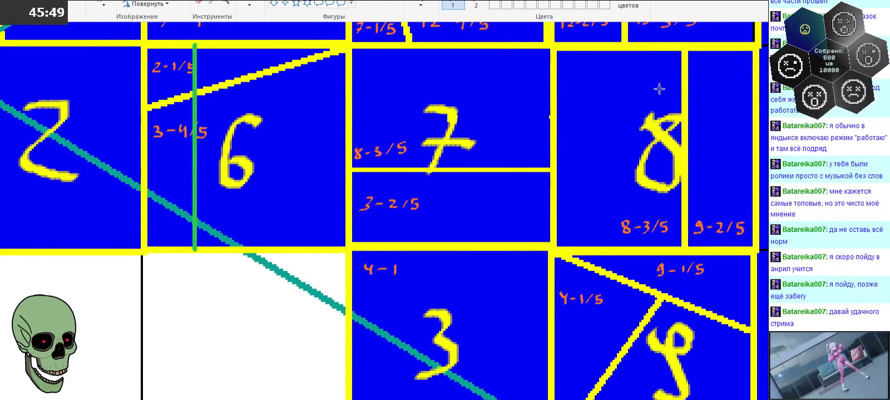
left_click_drag(657, 48, 420, 245)
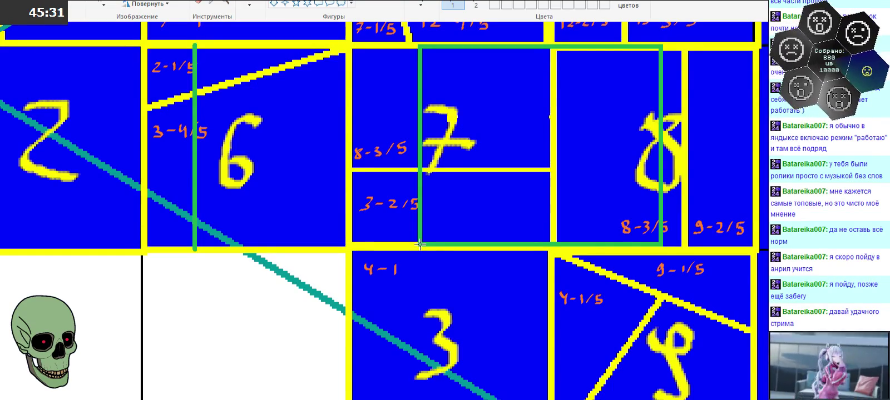
left_click_drag(420, 244, 420, 244)
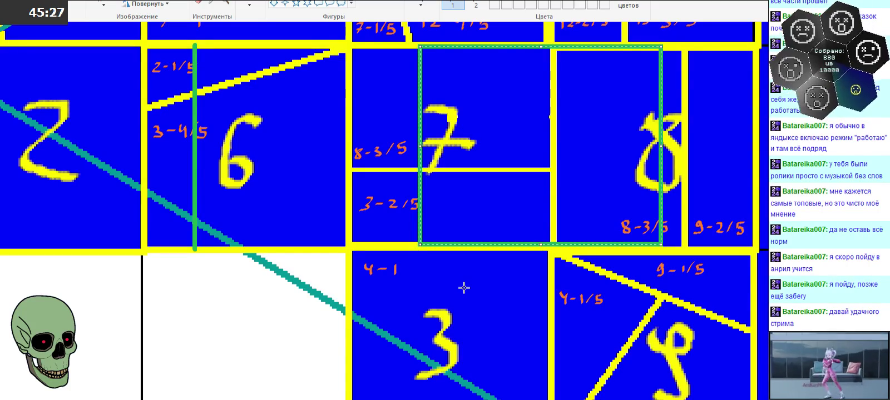
left_click_drag(661, 148, 686, 148)
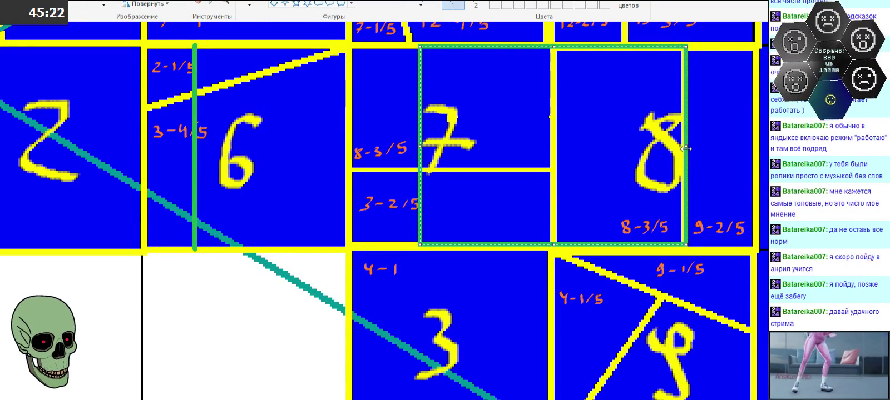
left_click(566, 340)
Draw a second green rectangle around piece 3 and the 4-1/5 strip
scroll(566, 340, "down", 3)
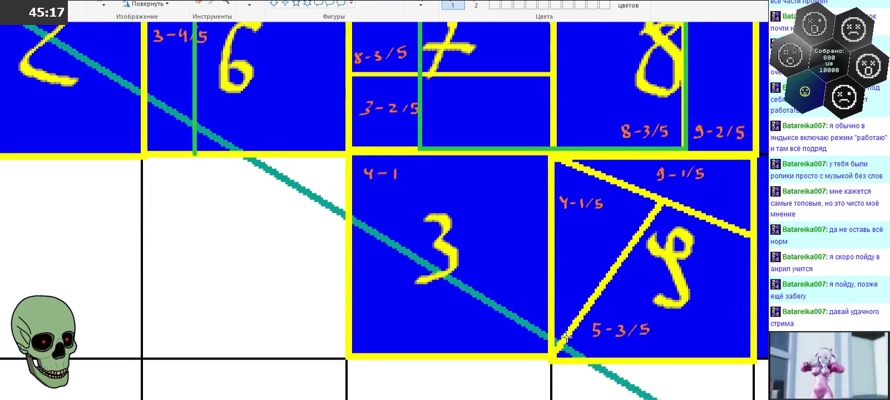
mouse_move(353, 150)
left_mouse_down()
mouse_move(605, 349)
mouse_move(608, 360)
left_mouse_up()
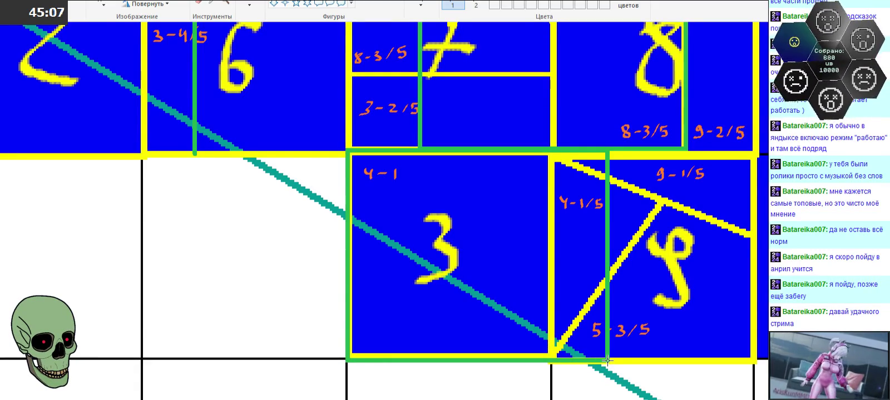
left_click_drag(608, 360, 608, 361)
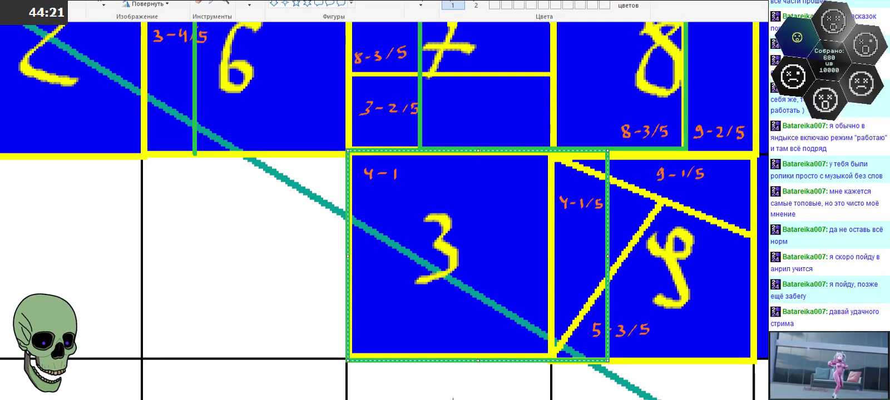
scroll(604, 359, "right", 3)
scroll(383, 211, "right", 2)
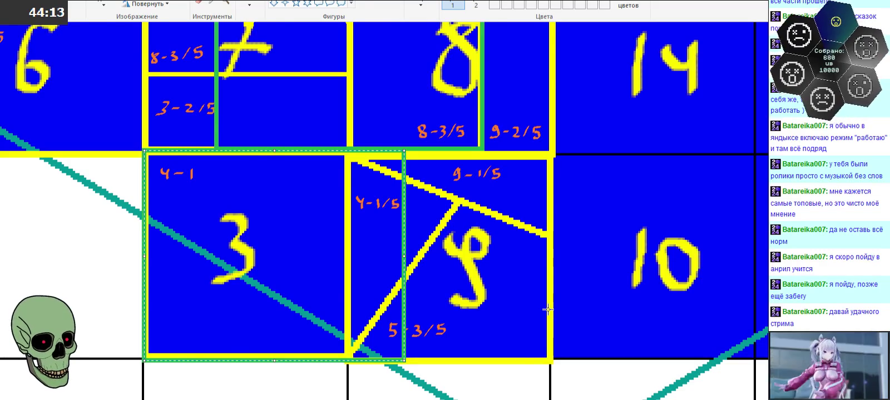
scroll(547, 310, "up", 3)
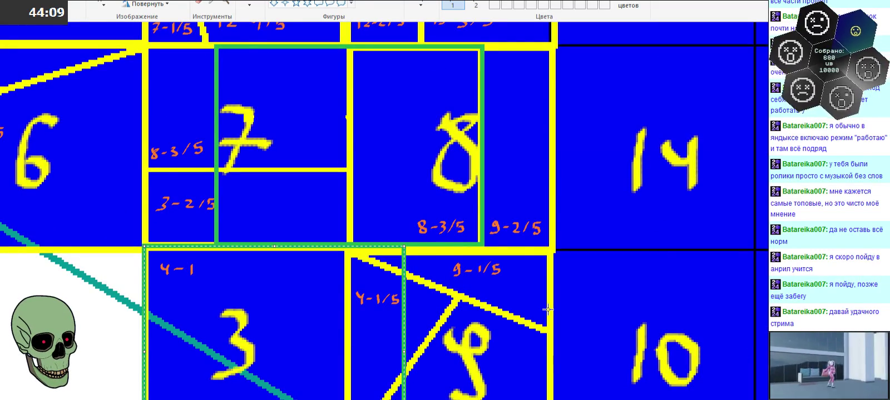
scroll(547, 309, "down", 3)
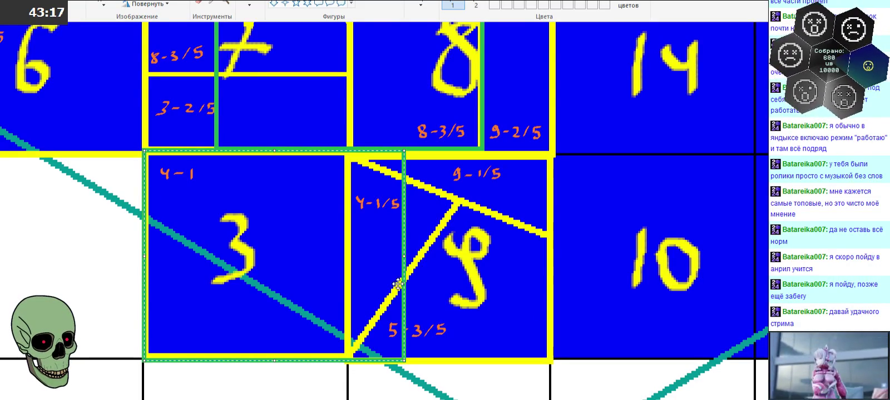
scroll(222, 107, "up", 3)
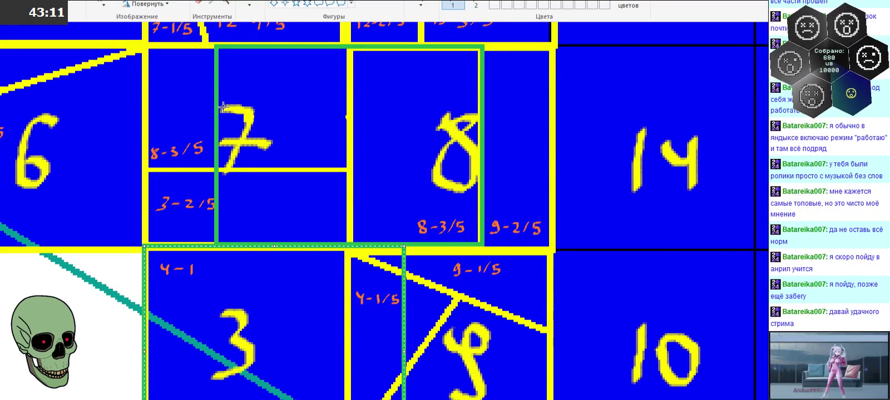
scroll(223, 106, "down", 3)
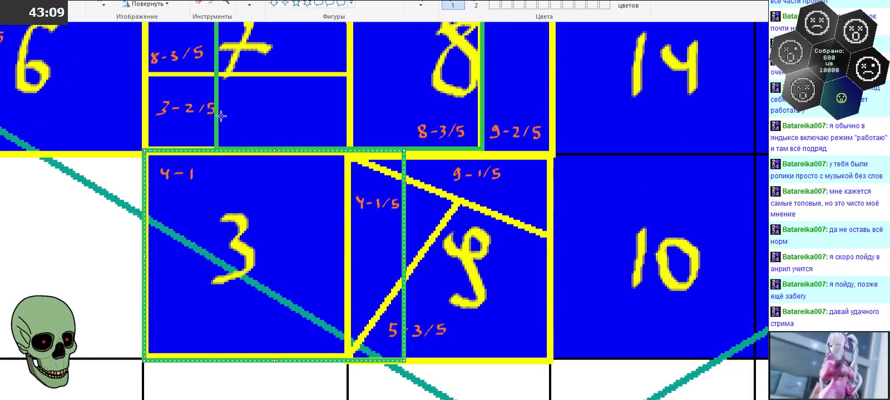
left_click(228, 7)
right_click(323, 229)
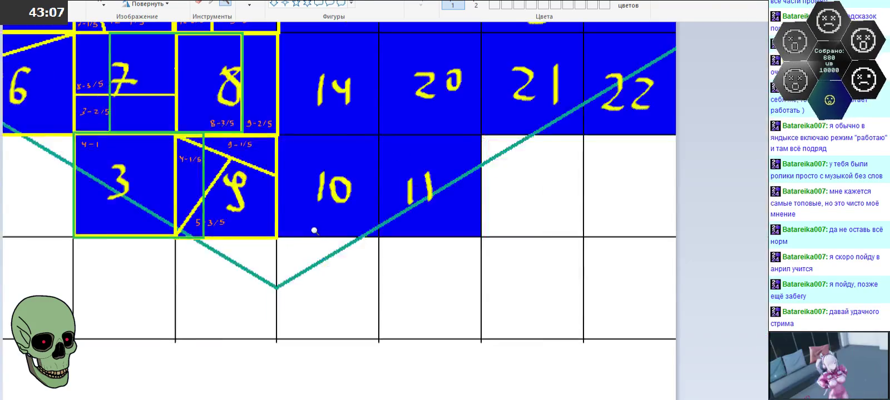
right_click(323, 234)
right_click(187, 247)
left_click(187, 247)
left_click(209, 183)
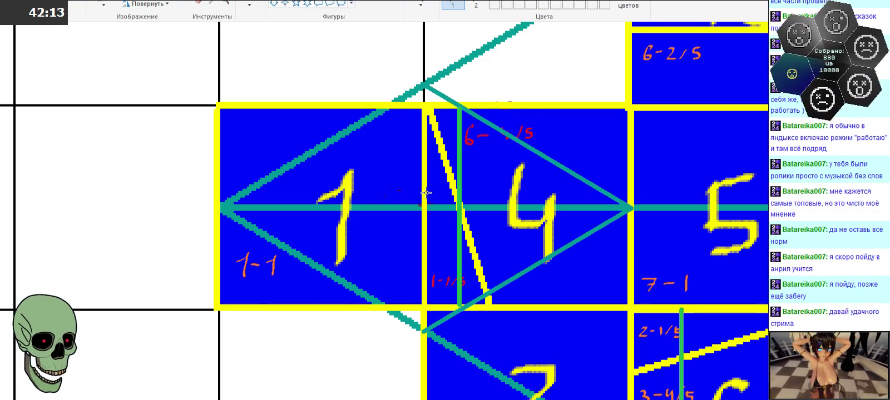
left_click(225, 3)
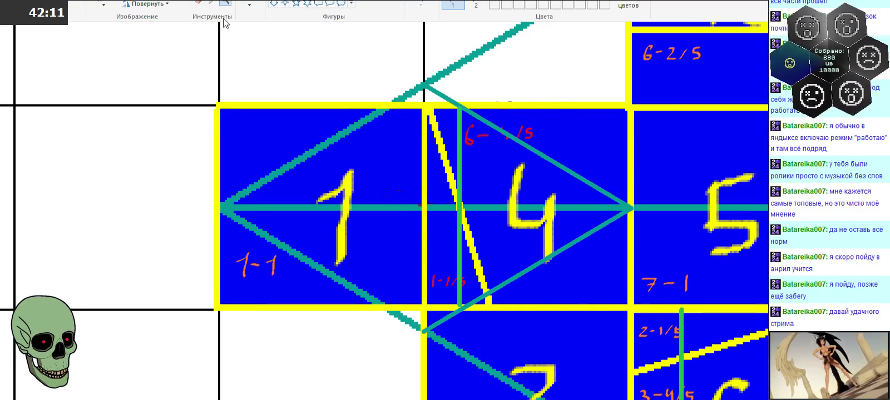
right_click(229, 103)
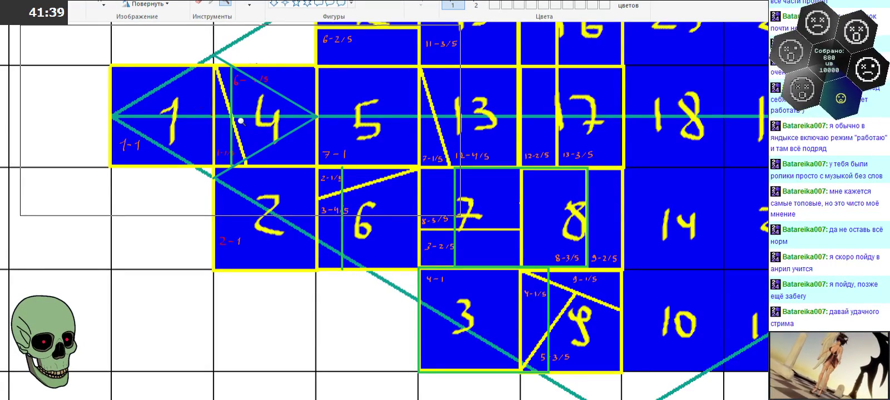
left_click_drag(240, 121, 237, 121)
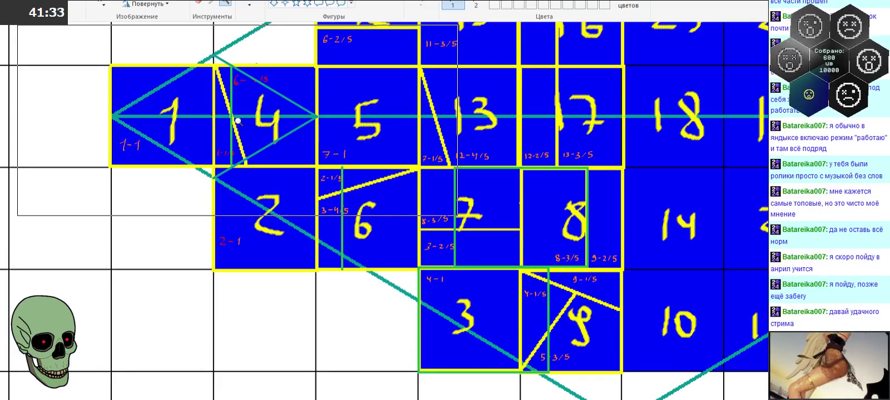
left_click(196, 120)
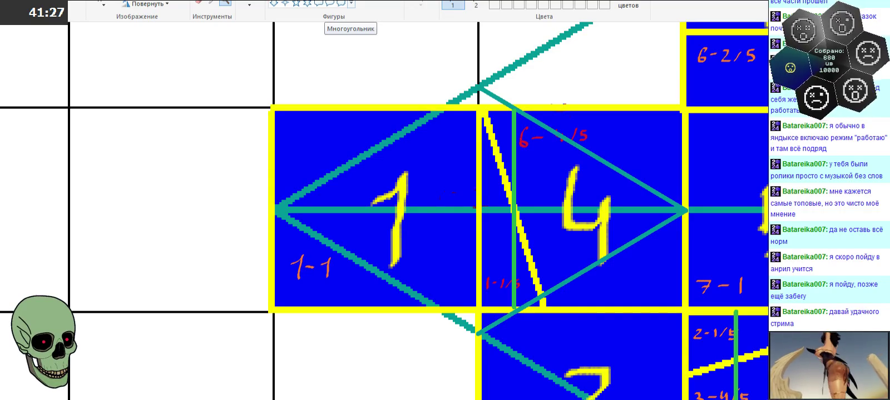
Draw a green right triangle, flip it horizontally, and place it over piece 1's top half
left_click_drag(275, 93, 445, 177)
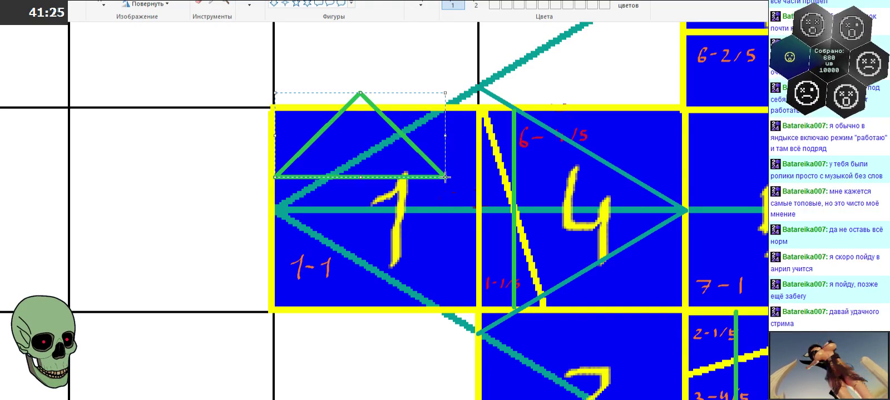
key("ctrl+z")
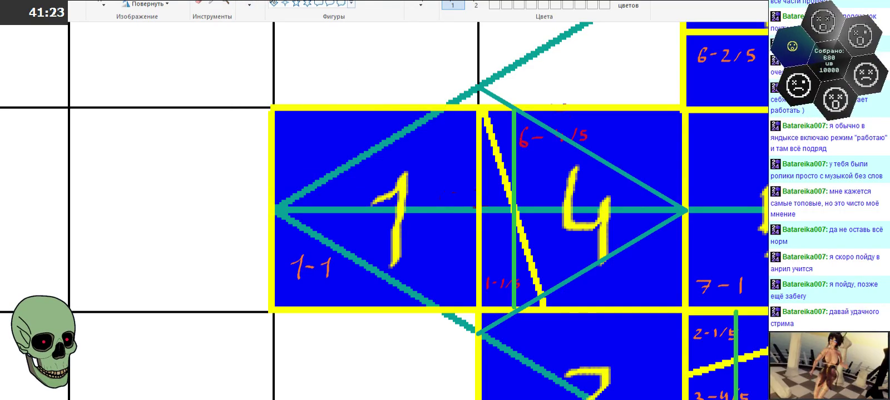
left_click_drag(478, 89, 683, 209)
right_click(564, 163)
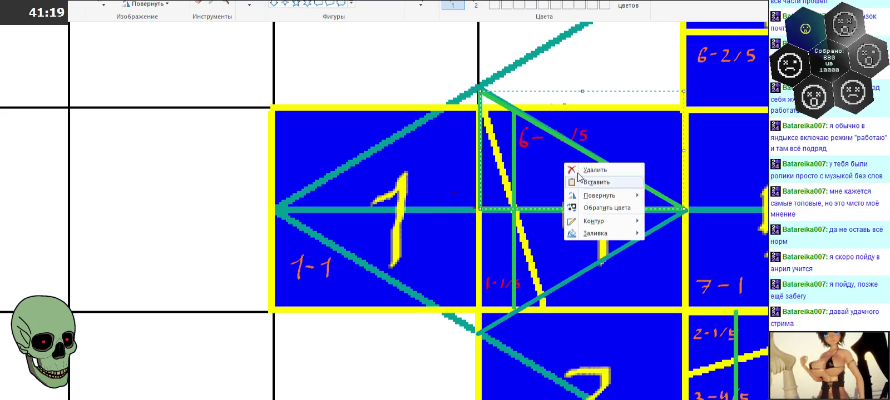
mouse_move(600, 195)
left_click(688, 244)
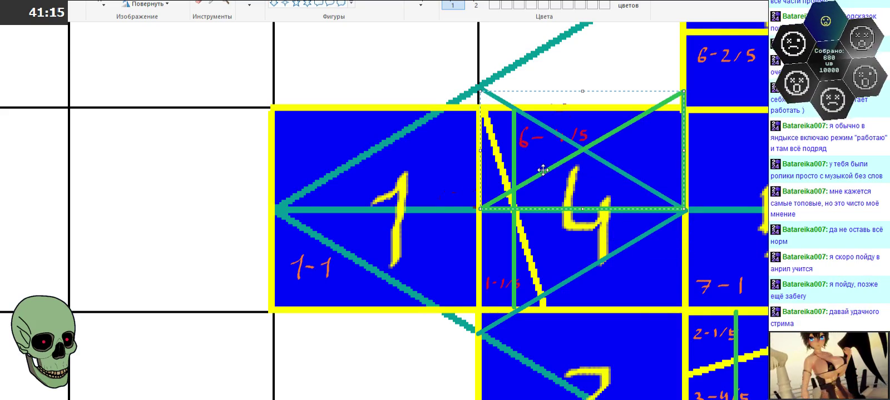
mouse_move(542, 169)
left_mouse_down()
mouse_move(330, 177)
mouse_move(365, 95)
mouse_move(365, 187)
left_mouse_up()
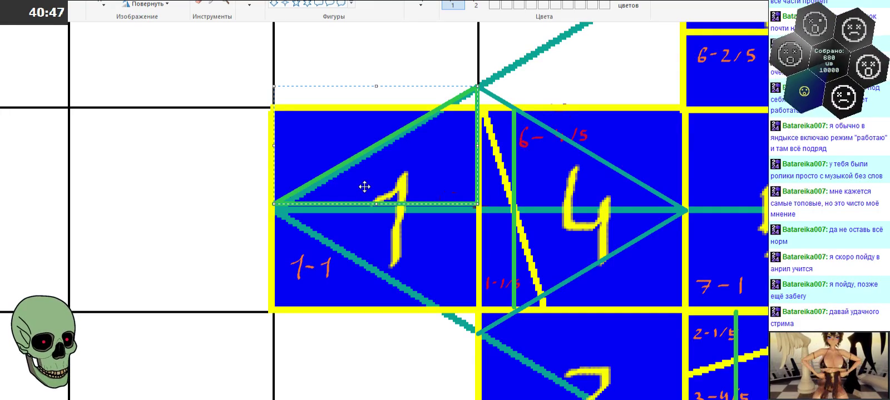
Nudge the green triangle above piece 1 and narrow it to a thin sliver
left_click_drag(364, 187, 365, 190)
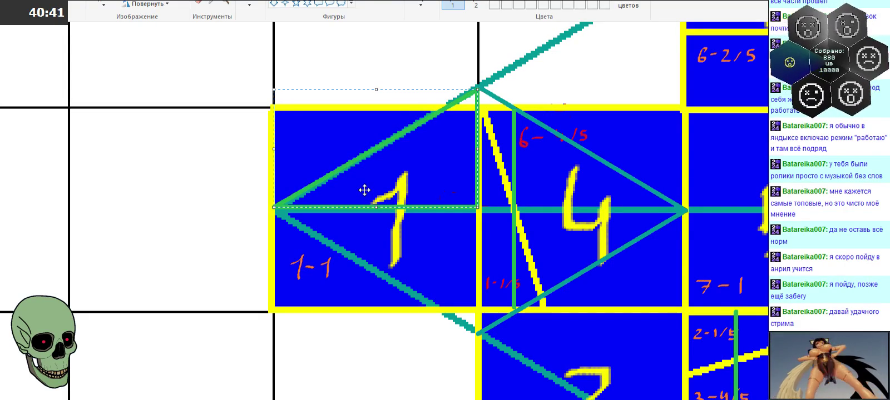
mouse_move(434, 179)
left_mouse_down()
mouse_move(434, 89)
mouse_move(241, 184)
mouse_move(422, 174)
left_mouse_up()
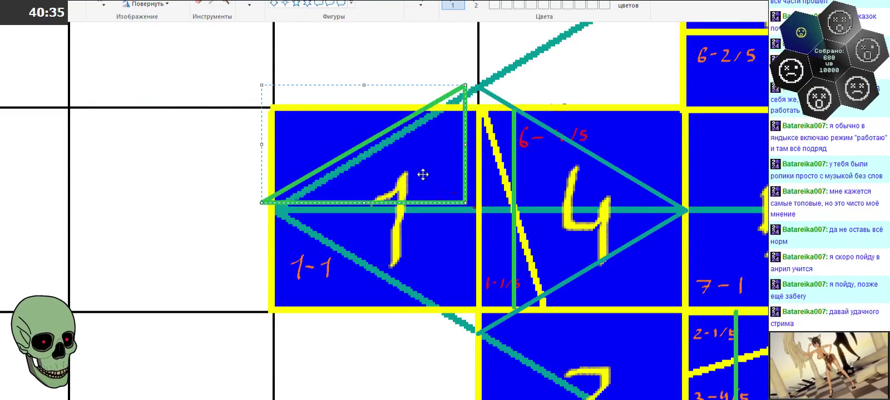
left_click_drag(465, 144, 333, 146)
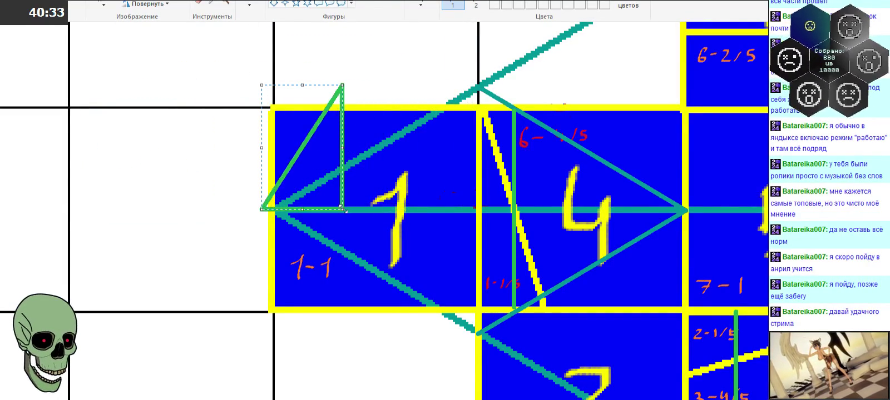
left_click_drag(310, 186, 323, 96)
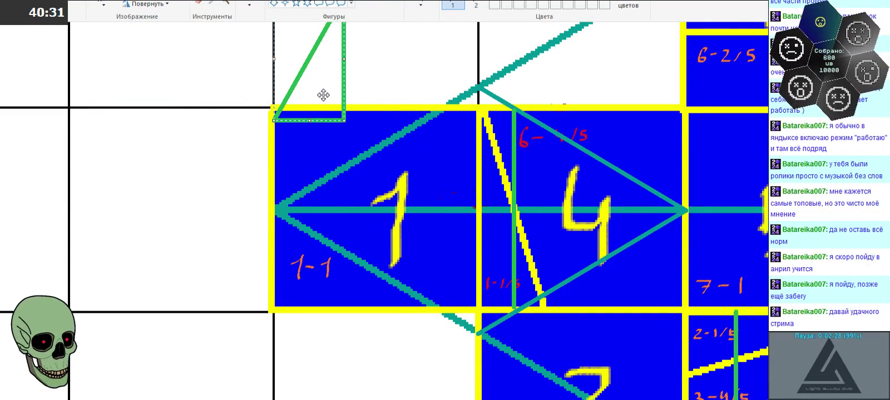
Rotate the triangle 180°, adjust its height, and fit it into piece 1's upper-left corner
right_click(323, 95)
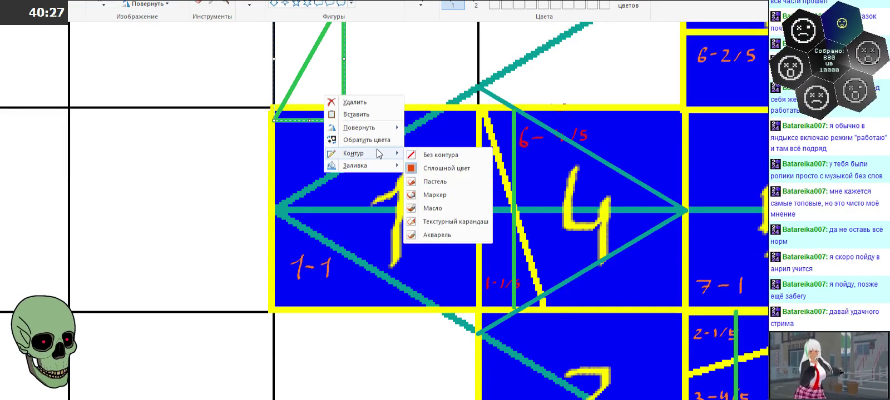
mouse_move(359, 128)
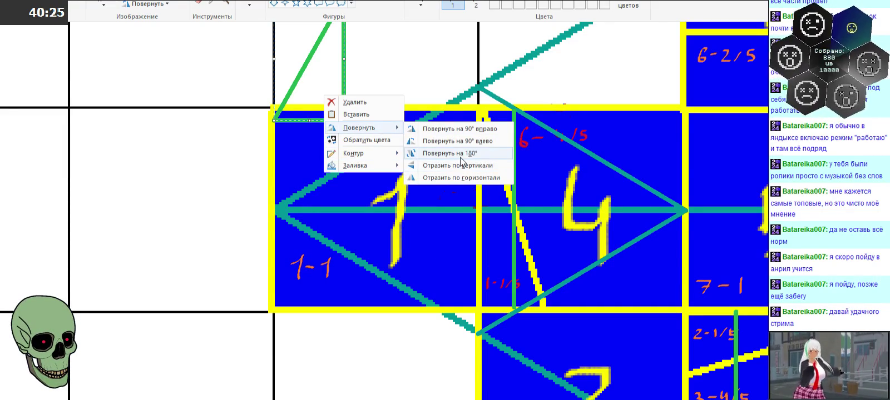
left_click(461, 141)
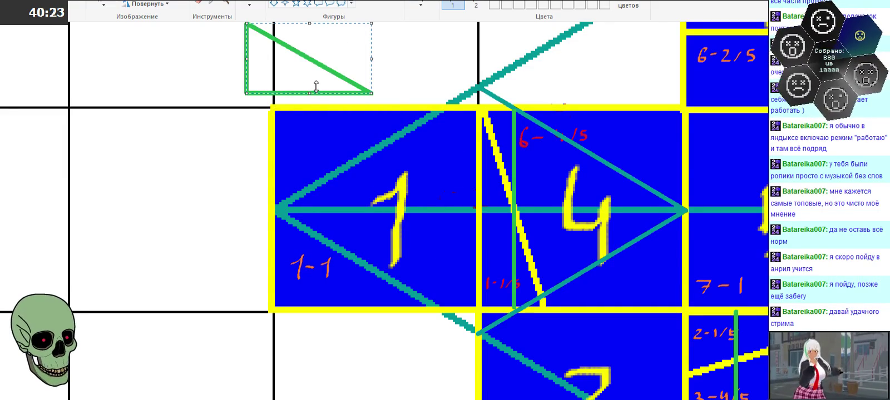
left_click_drag(310, 89, 336, 117)
mouse_move(308, 75)
left_mouse_down()
mouse_move(342, 163)
mouse_move(373, 184)
left_mouse_up()
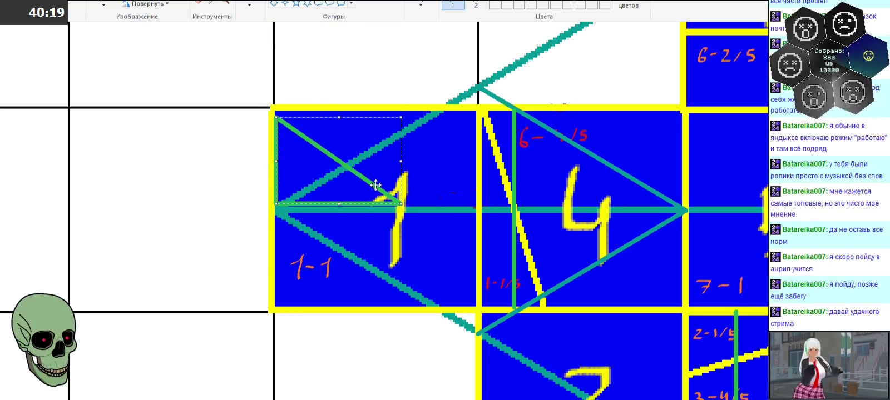
right_click(375, 182)
mouse_move(410, 212)
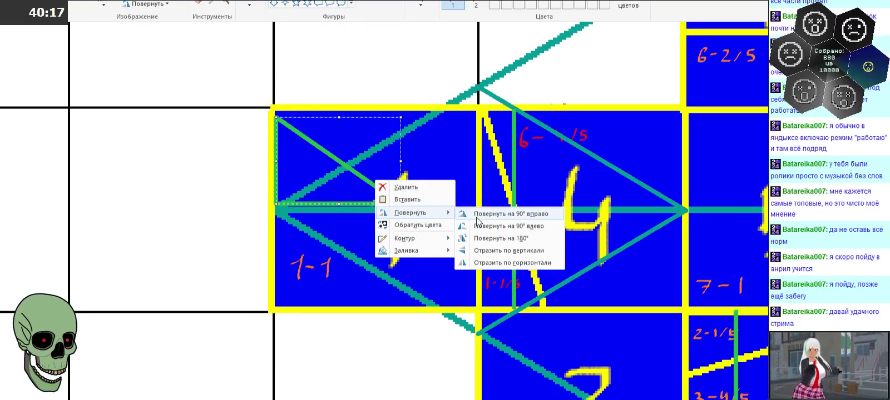
left_click(500, 263)
Undo the trial green outline in piece 1 and zoom out to the whole numbered grid
left_click_drag(368, 188, 368, 181)
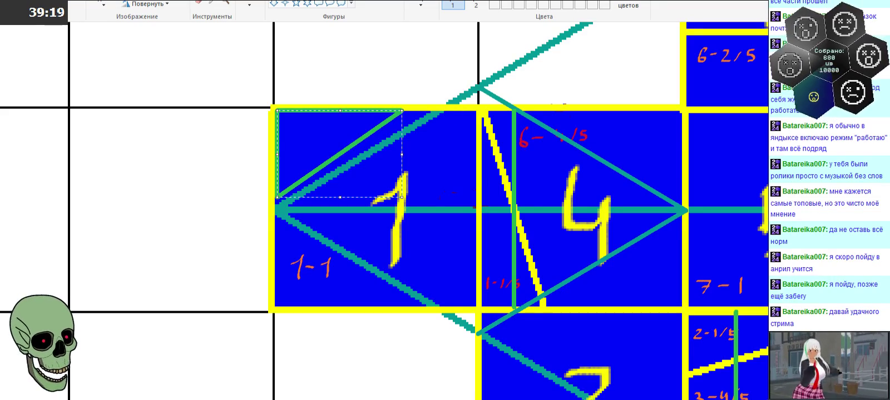
key("ctrl+z")
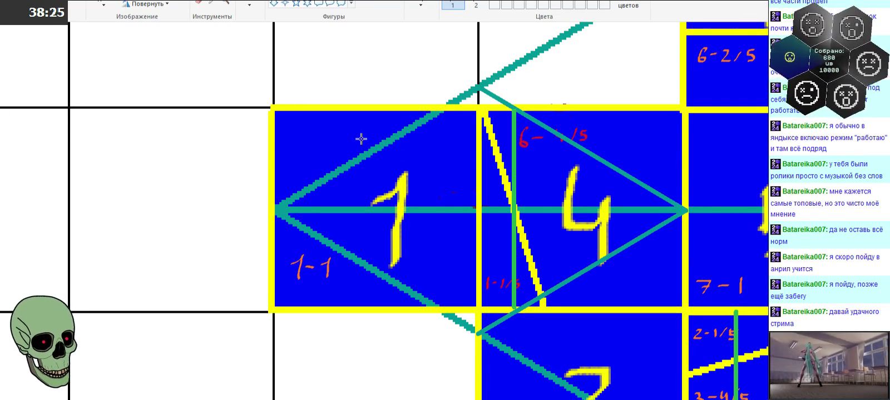
left_click(225, 3)
right_click(221, 110)
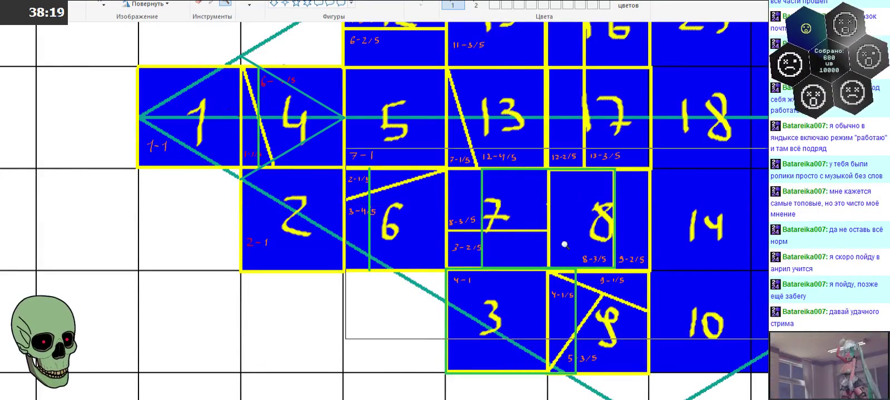
Zoom in on blocks 7 and 8, inspect pieces 7, 8, 3 and 9, and adjust the rectangle
left_click(539, 234)
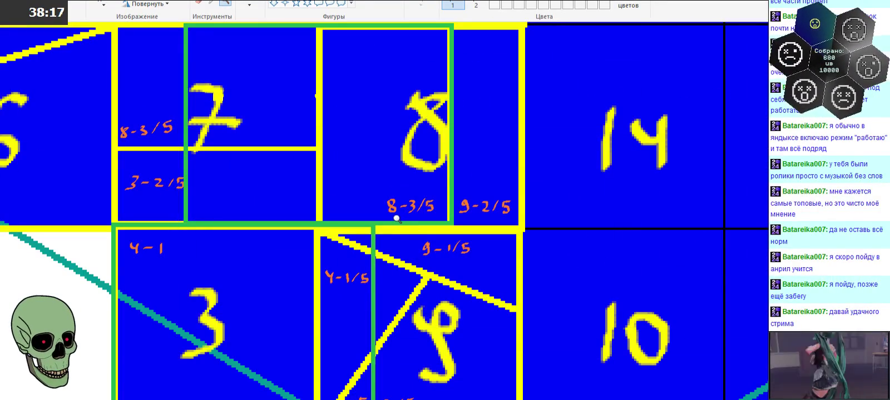
scroll(396, 218, "down", 1)
scroll(396, 219, "up", 2)
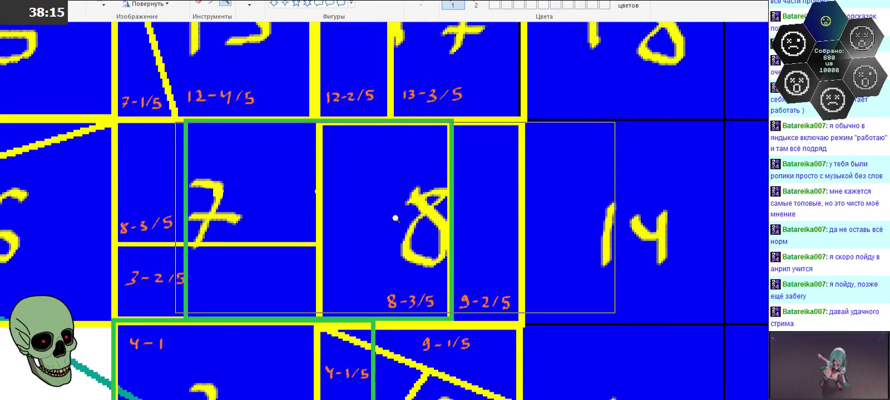
scroll(396, 219, "down", 1)
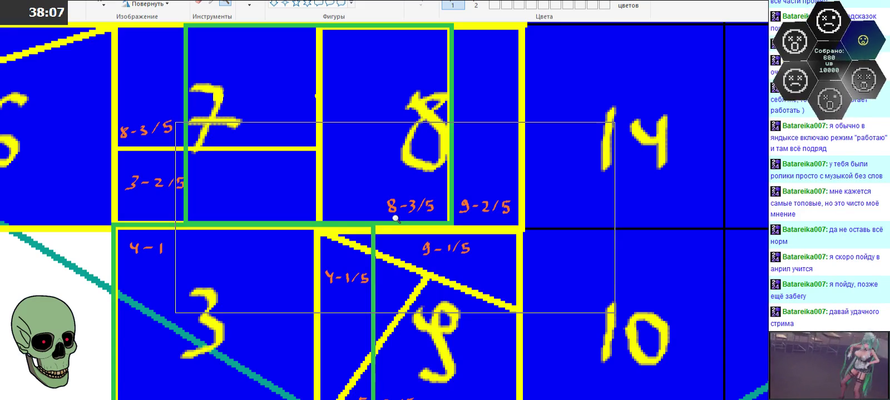
scroll(395, 219, "down", 3)
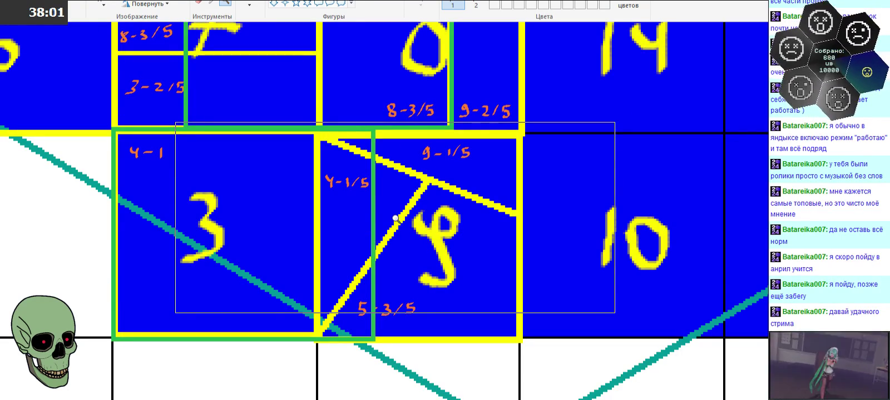
scroll(396, 218, "up", 3)
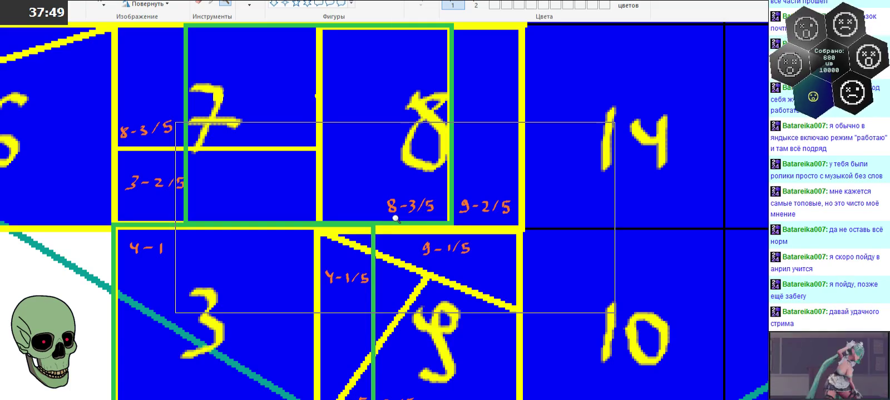
left_click_drag(395, 218, 387, 219)
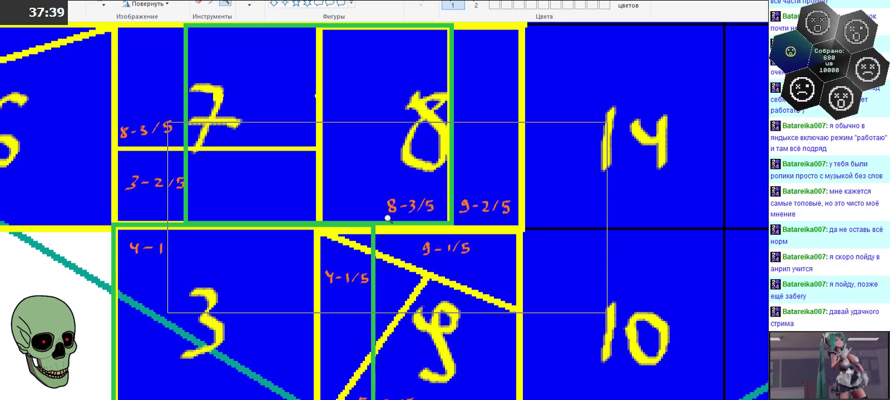
left_click_drag(388, 219, 396, 214)
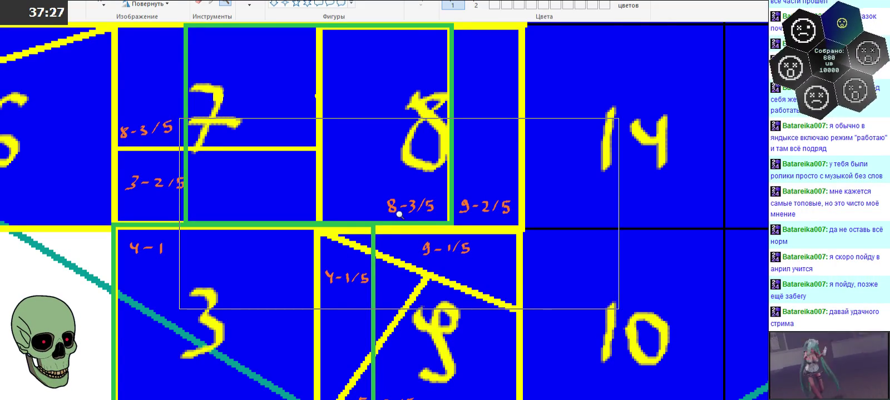
scroll(398, 213, "down", 3)
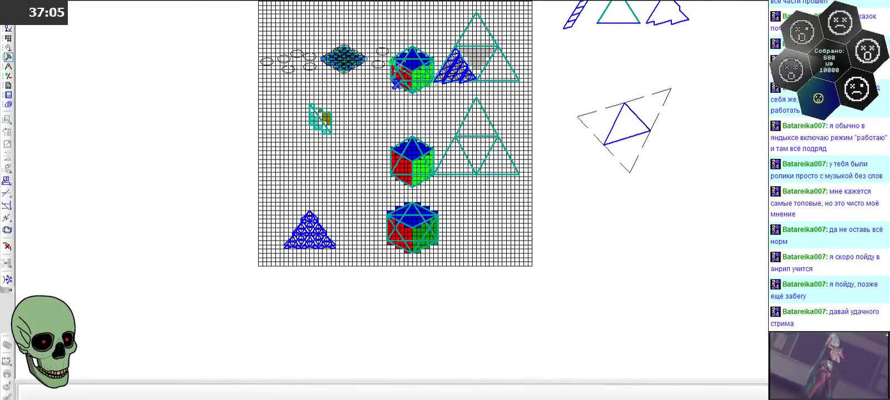
Zoom in and out to frame the blue pixel rhombus and its teal outline
scroll(397, 83, "up", 2)
scroll(412, 123, "up", 2)
scroll(439, 192, "up", 1)
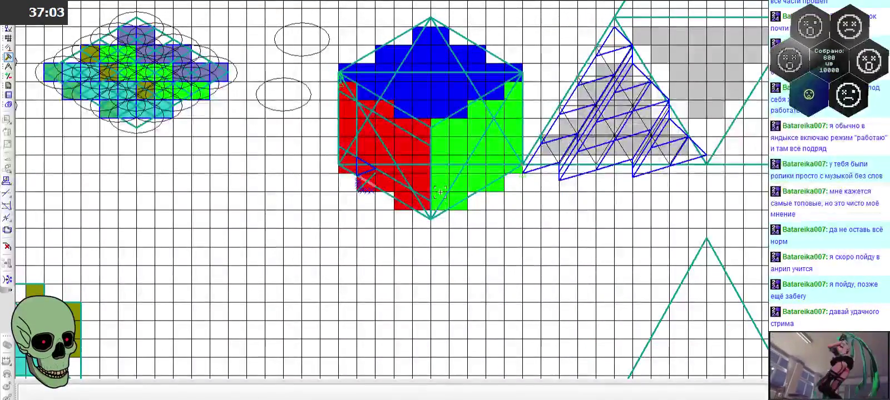
scroll(440, 191, "down", 2)
scroll(412, 139, "down", 1)
scroll(386, 70, "down", 2)
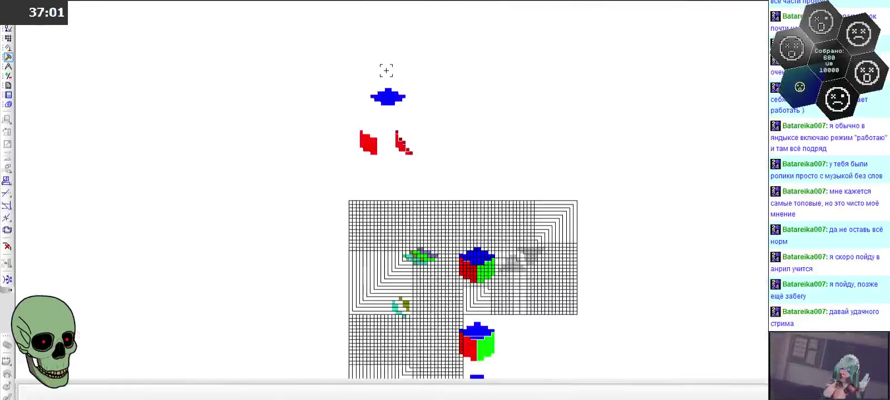
scroll(386, 70, "up", 2)
scroll(389, 92, "up", 2)
scroll(378, 103, "up", 1)
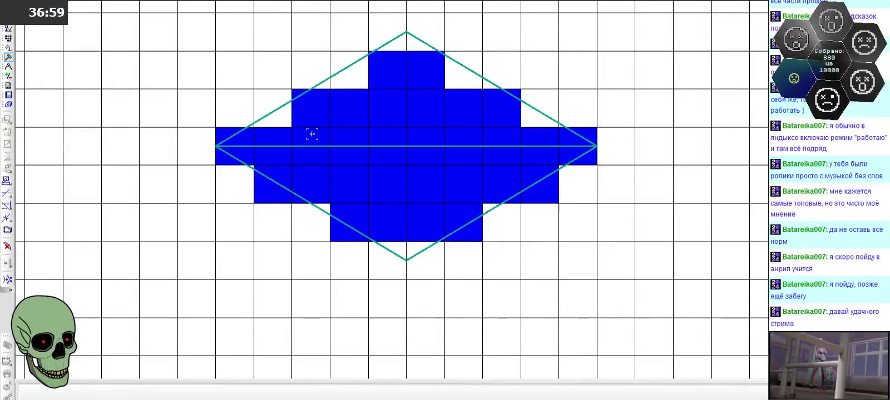
scroll(312, 134, "down", 1)
scroll(288, 132, "down", 2)
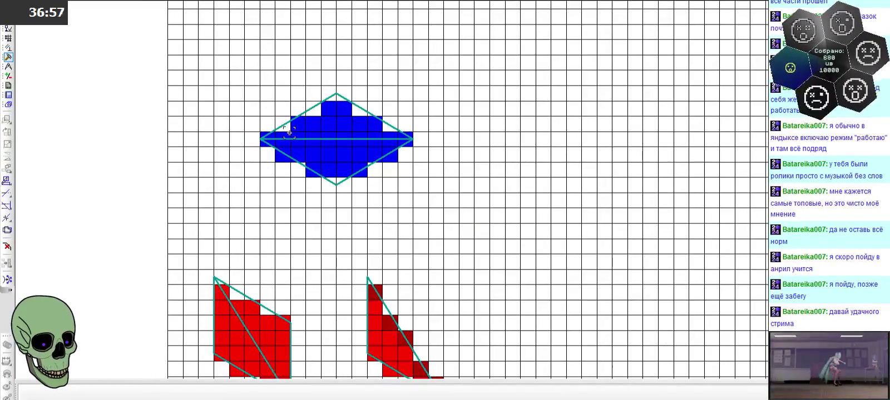
scroll(298, 153, "up", 3)
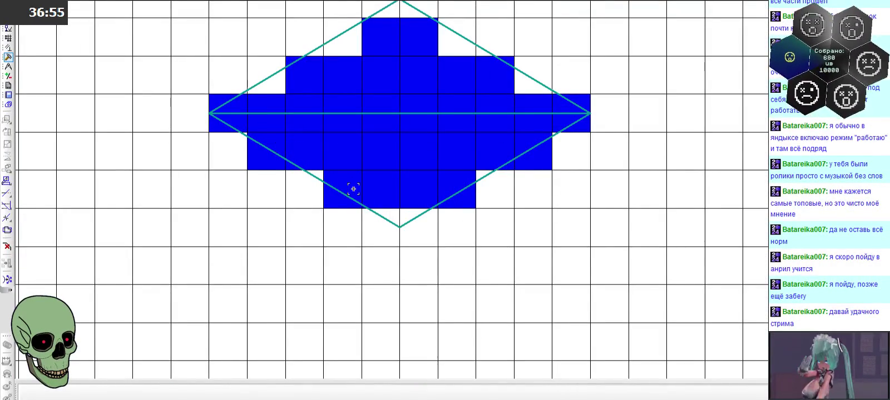
Select the rhombus outline edges and blue fill, then paste a copy of the figure
left_click(376, 218)
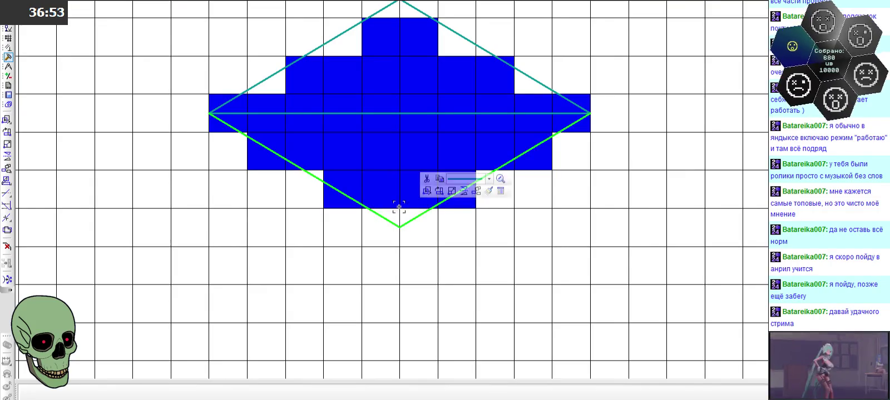
left_click(347, 34)
left_click(461, 35)
left_click(454, 65)
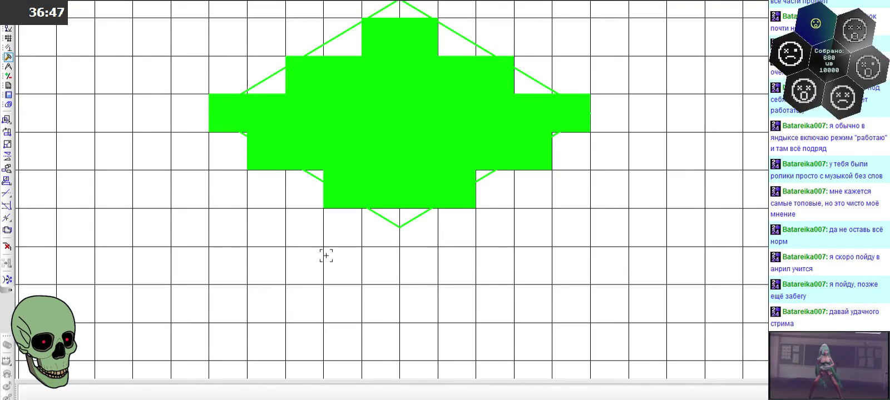
scroll(325, 256, "down", 2)
key("ctrl+v")
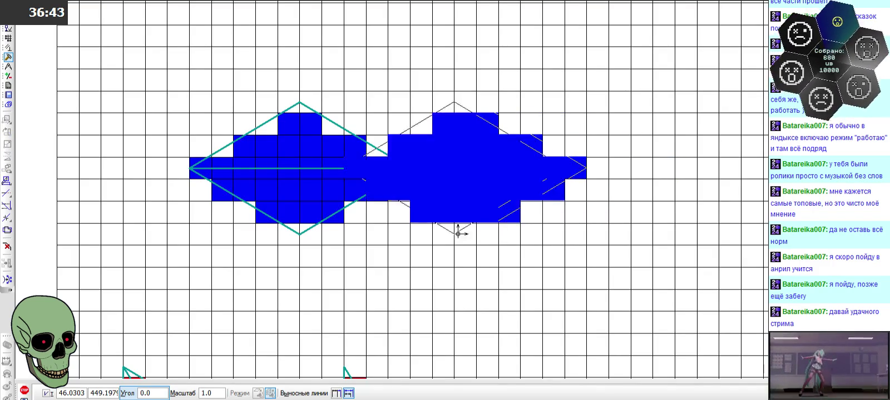
Place the pasted copy and select all four teal outline edges of the rhombus
left_click(43, 394)
scroll(119, 149, "up", 2)
left_click(284, 192)
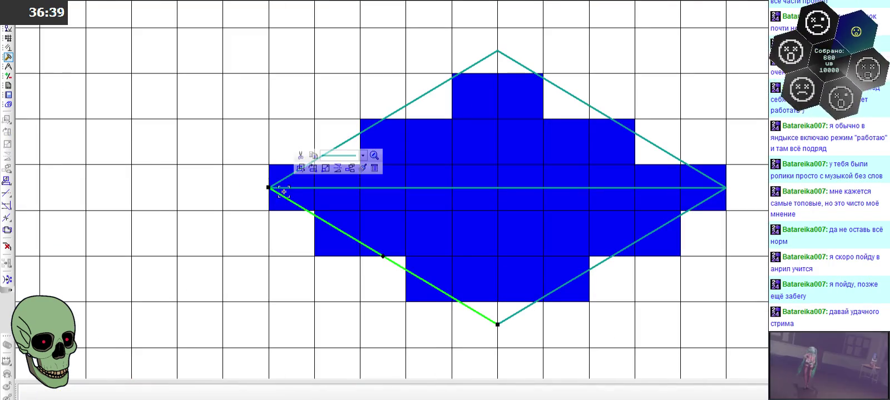
left_click(286, 178)
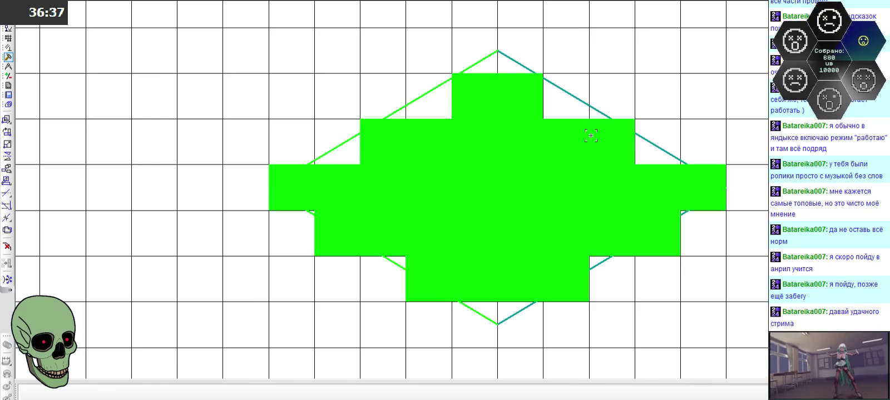
left_click(588, 102)
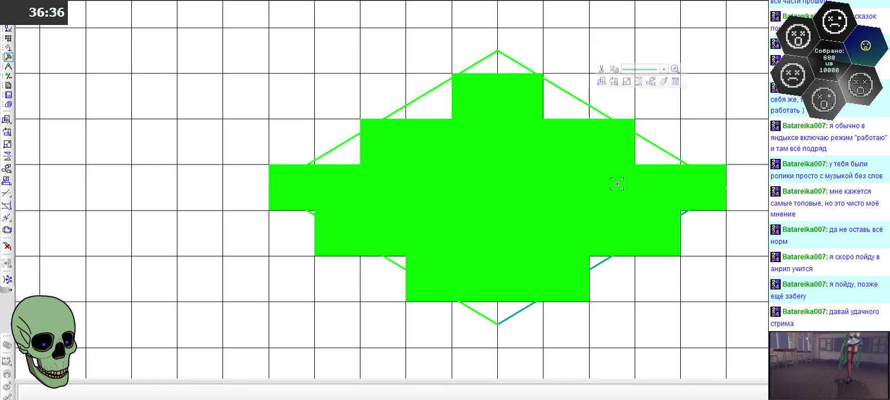
left_click(603, 263)
Start copying the selected rhombus figure, then cancel the copy
left_click(267, 188)
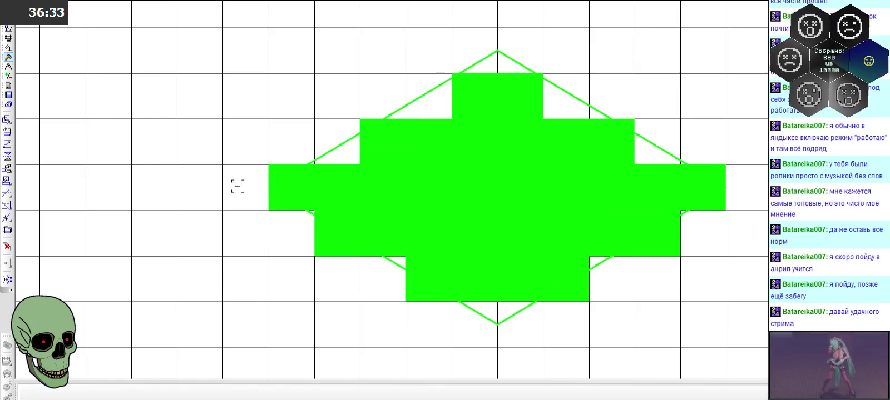
scroll(236, 185, "down", 3)
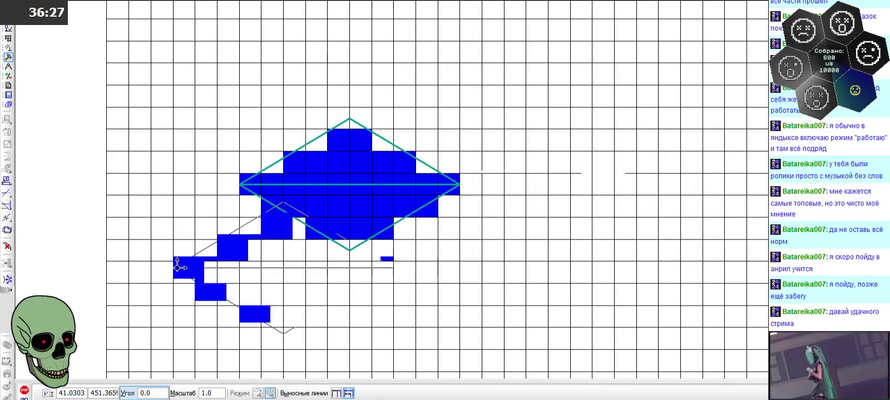
left_click(23, 389)
scroll(183, 219, "up", 4)
scroll(240, 221, "up", 1)
Reselect the rhombus outline edges and blue fill, and start a shift of the figure
left_click(338, 140)
left_click(338, 143)
left_click(382, 96)
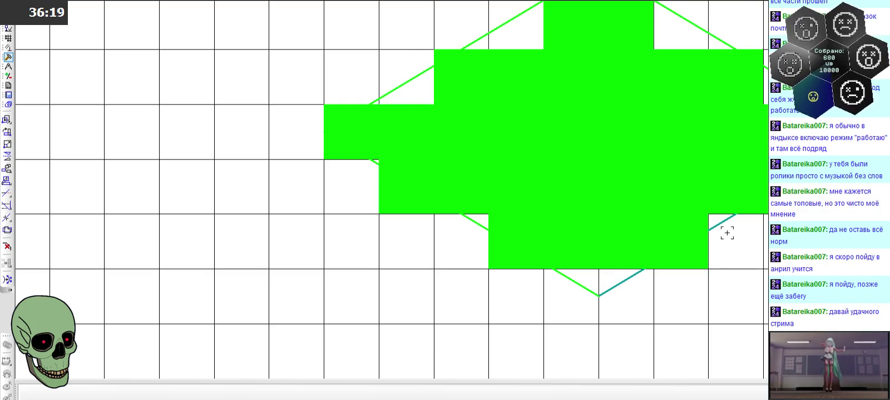
scroll(260, 204, "down", 2)
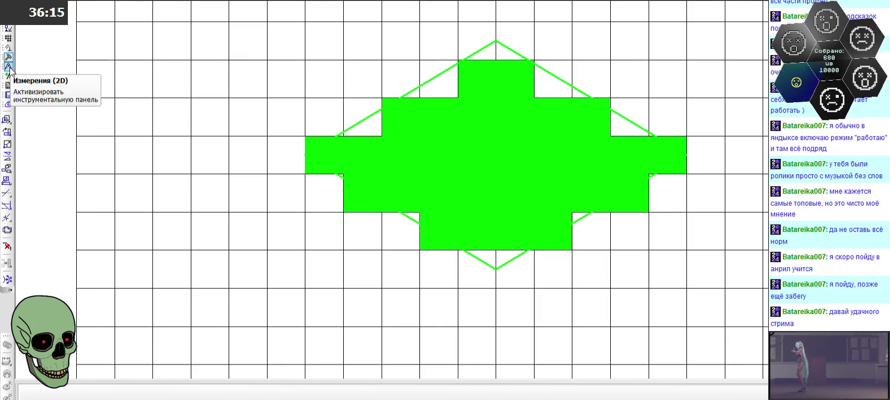
left_click(6, 119)
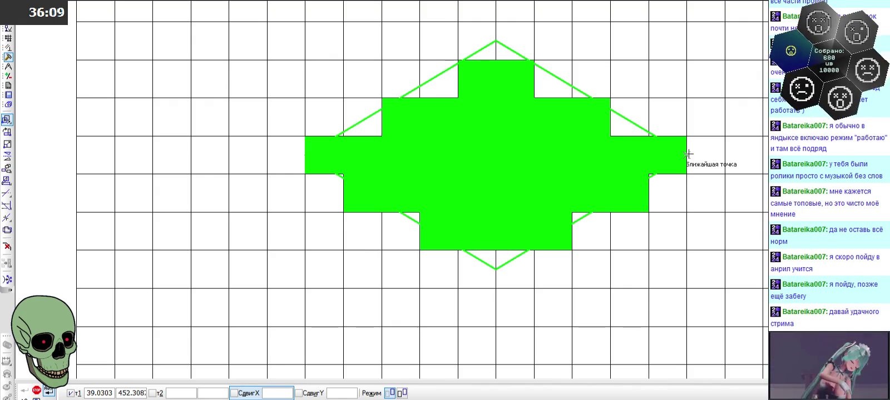
Copy the rhombus and teal outline 13 units right, using the right tip as base point
left_click(688, 154)
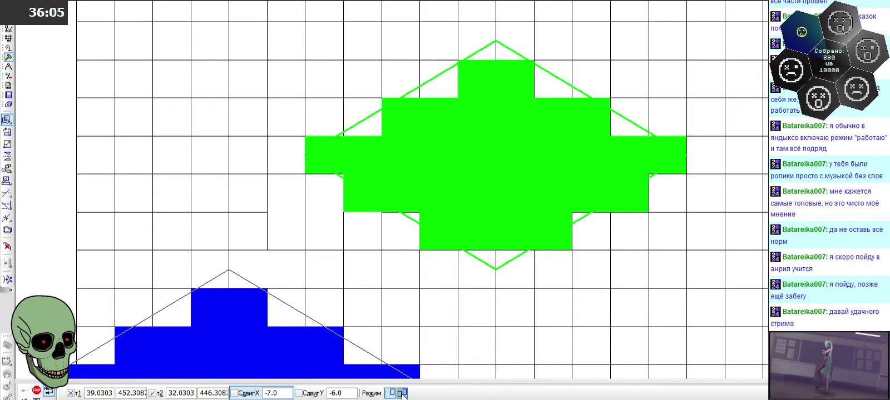
scroll(298, 184, "down", 3)
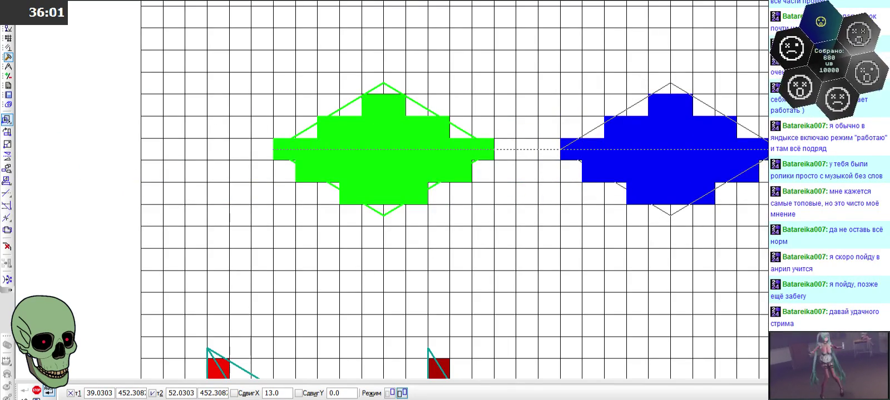
left_click(560, 149)
key("Escape")
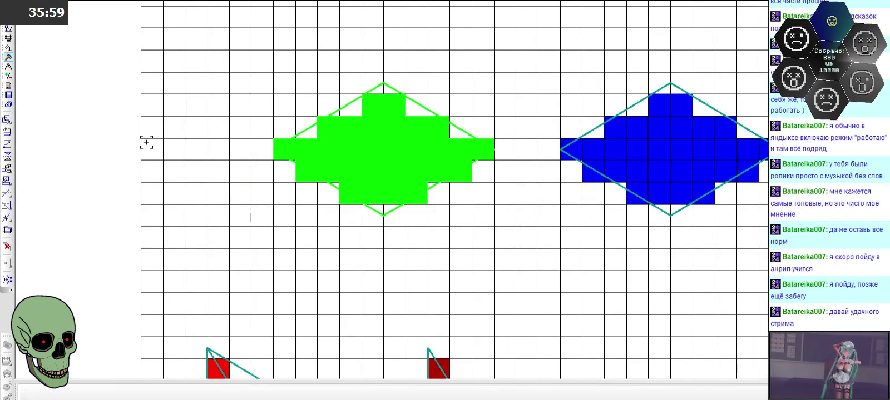
scroll(154, 106, "down", 3)
left_click(121, 118)
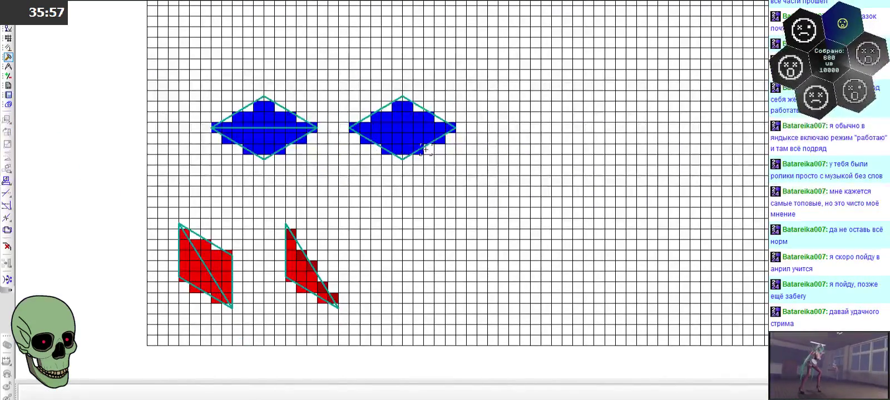
scroll(425, 149, "up", 2)
scroll(407, 148, "up", 5)
scroll(326, 150, "up", 3)
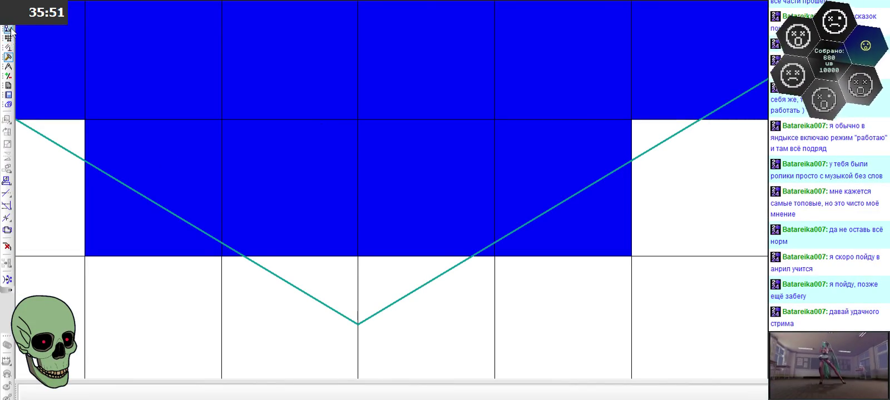
left_click(8, 57)
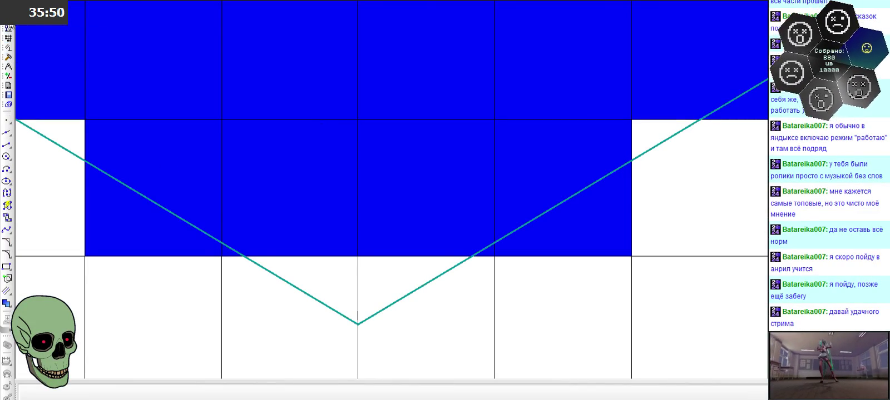
left_click(6, 146)
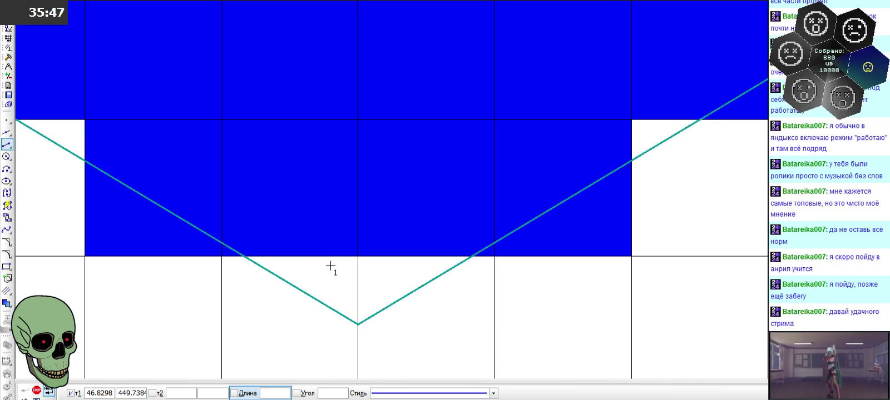
left_click(220, 242)
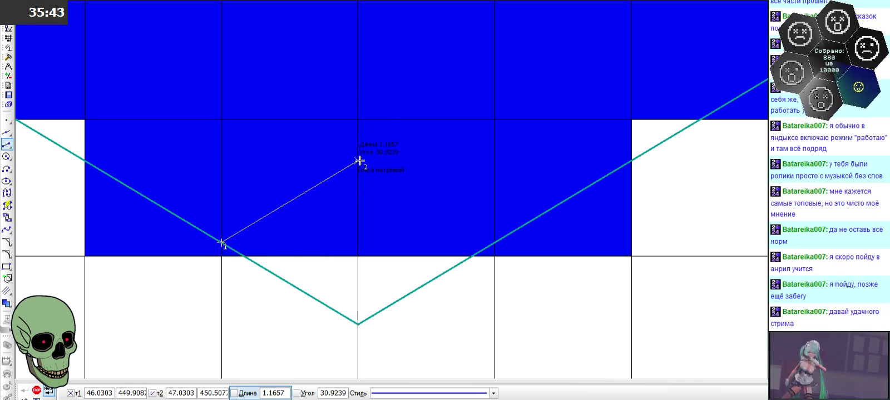
left_click(37, 391)
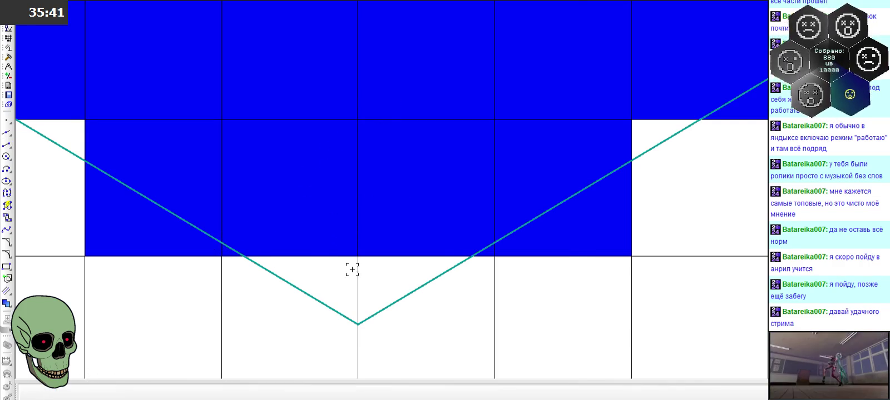
scroll(462, 233, "down", 2)
scroll(414, 236, "down", 2)
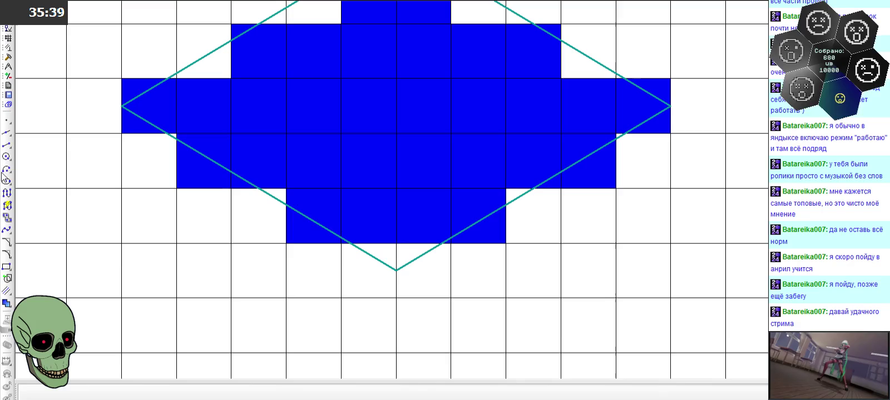
Draw an auxiliary line parallel to the diamond's lower-right edge through the intersection point
left_click(7, 133)
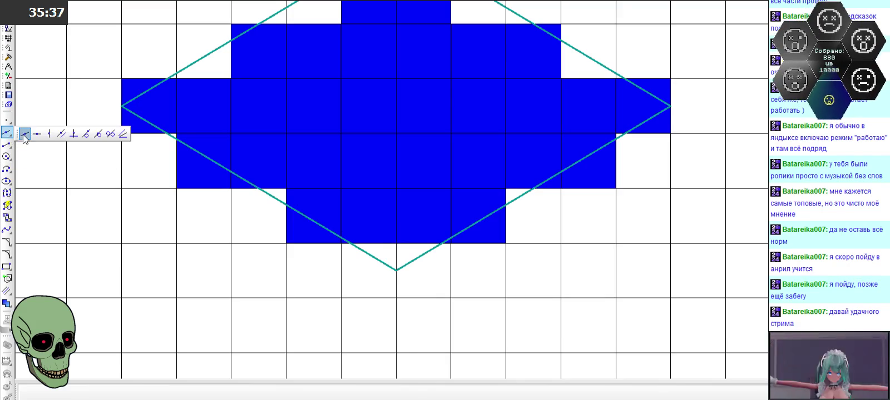
left_click(61, 134)
scroll(337, 267, "up", 1)
scroll(333, 269, "up", 2)
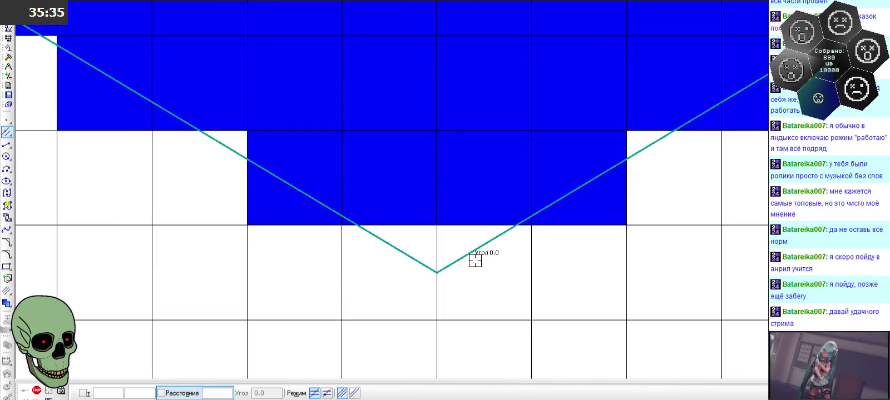
left_click(470, 255)
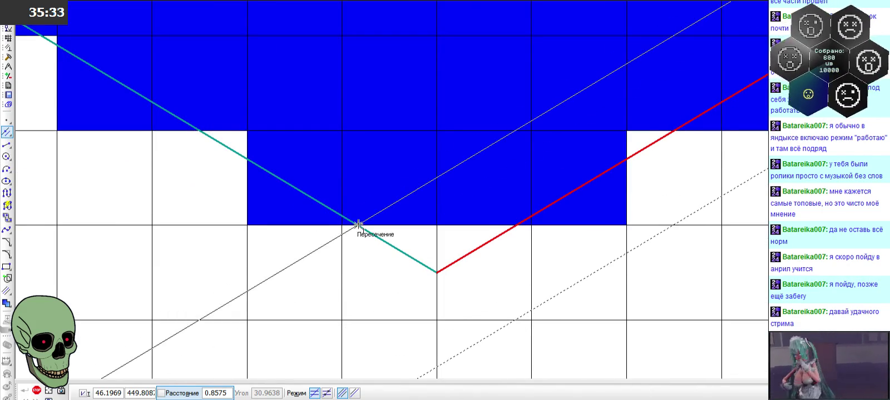
scroll(342, 215, "up", 2)
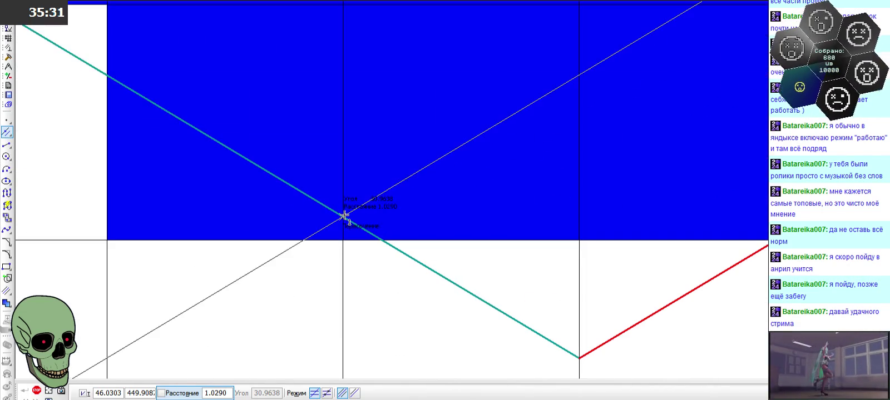
left_click(342, 216)
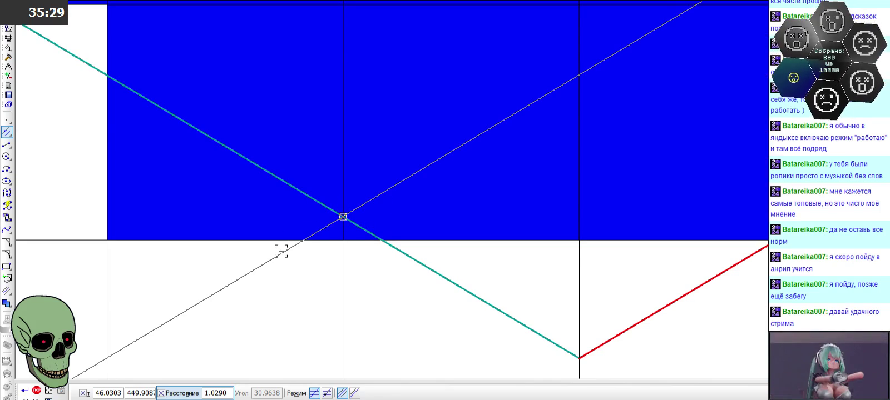
left_click(36, 391)
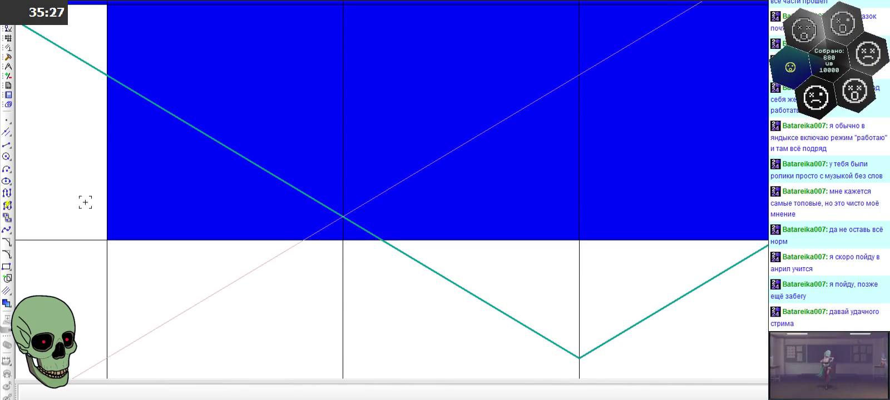
left_click(10, 133)
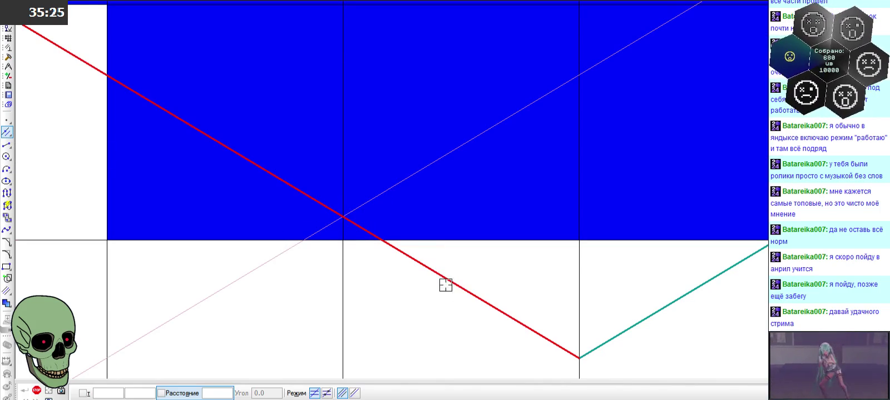
left_click(37, 391)
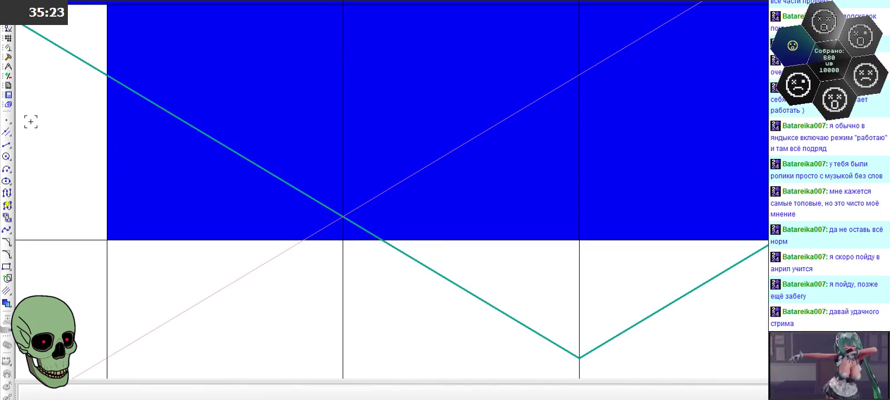
Trace teal chevron segments from the intersection point to the vertical grid line
left_click(8, 145)
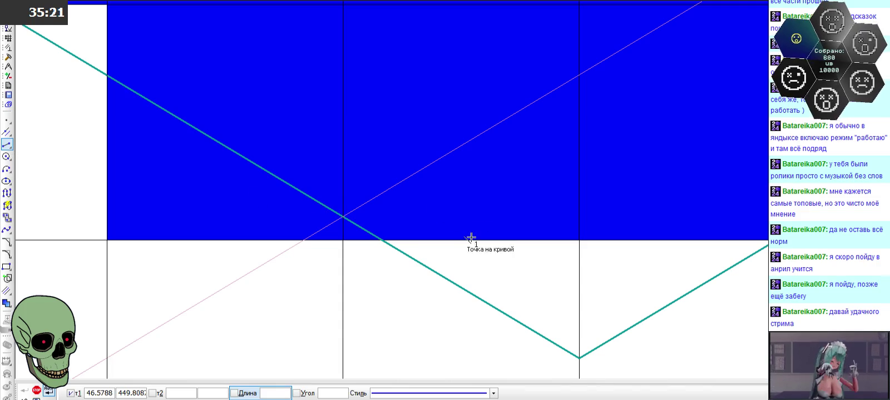
left_click(343, 215)
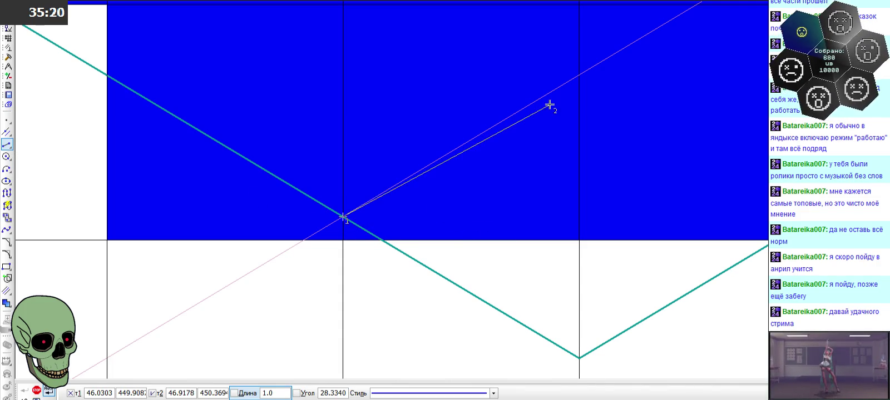
left_click(579, 73)
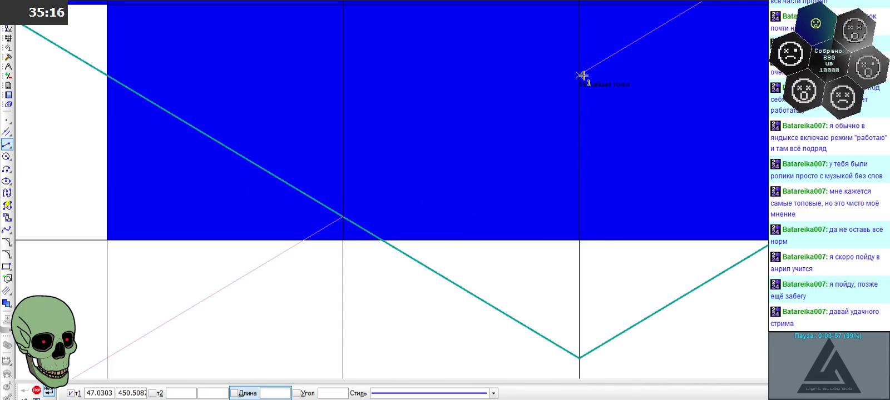
left_click(464, 393)
left_click(472, 317)
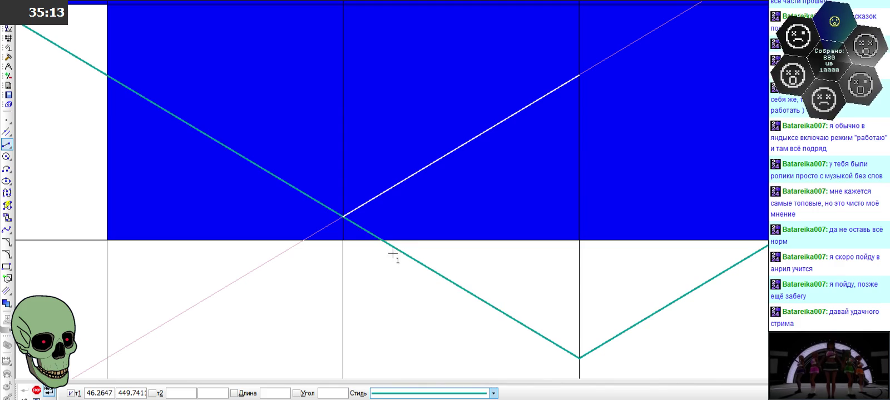
left_click(342, 215)
left_click(579, 75)
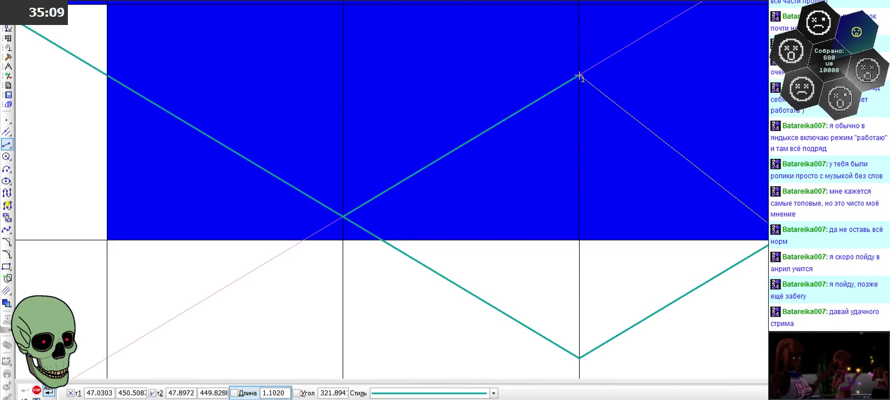
key("Return")
scroll(602, 237, "down", 3)
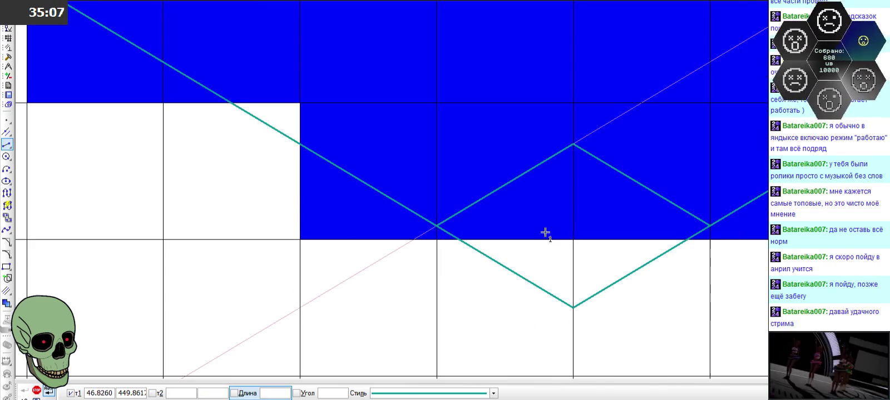
left_click(36, 390)
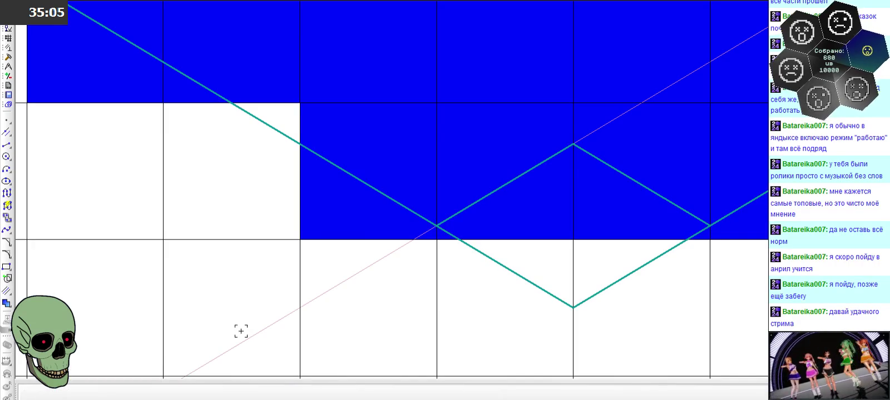
Delete the auxiliary line and return to the Paint dissection diagram
left_click(334, 285)
key("Delete")
scroll(332, 285, "down", 2)
scroll(306, 258, "down", 2)
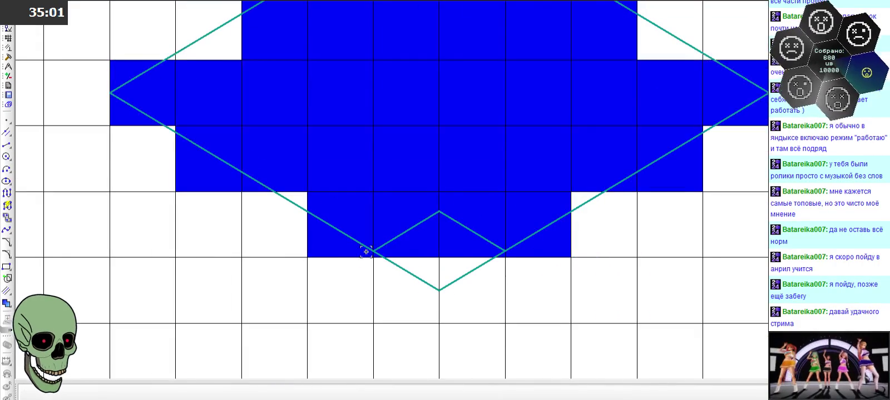
scroll(456, 224, "up", 1)
scroll(456, 224, "up", 2)
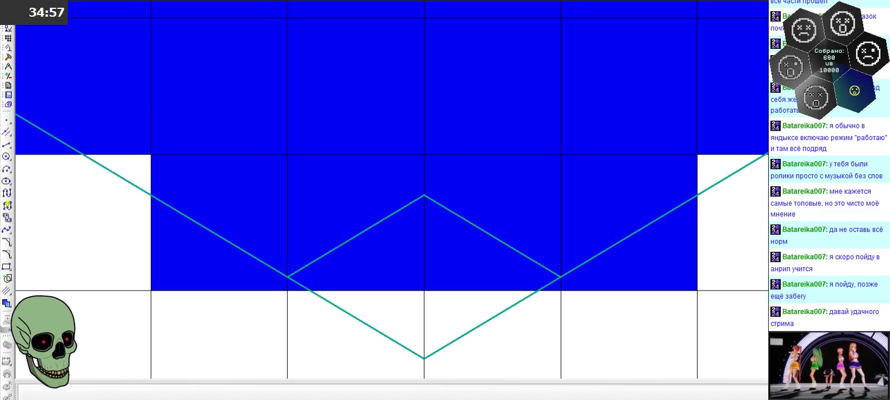
key("alt+Tab")
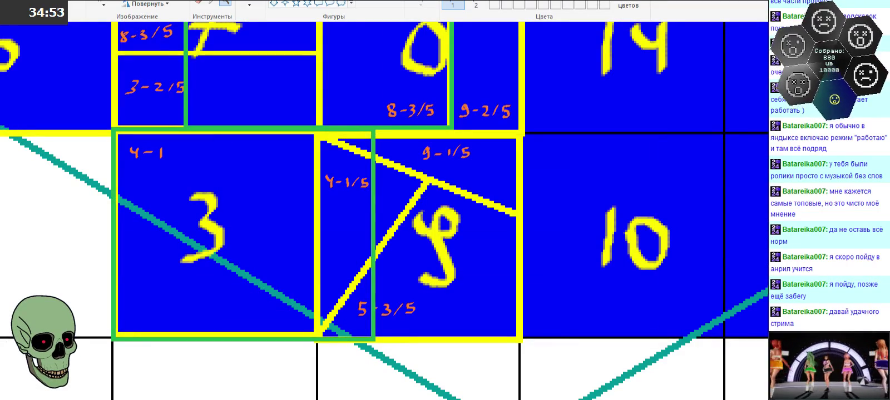
key("alt+Tab")
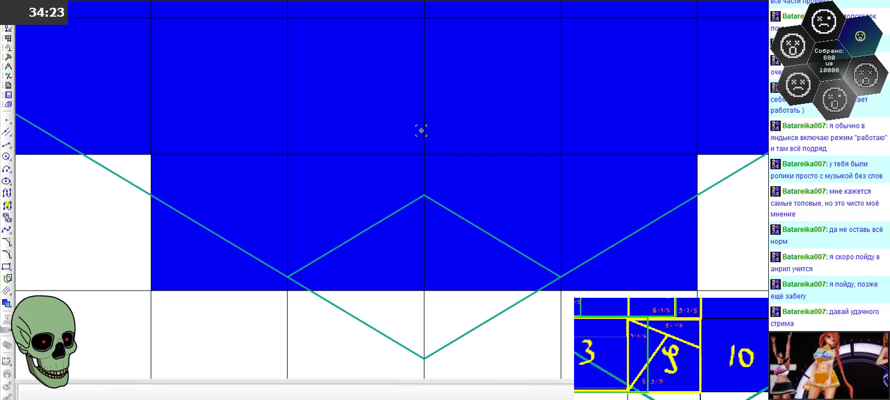
scroll(433, 261, "down", 1)
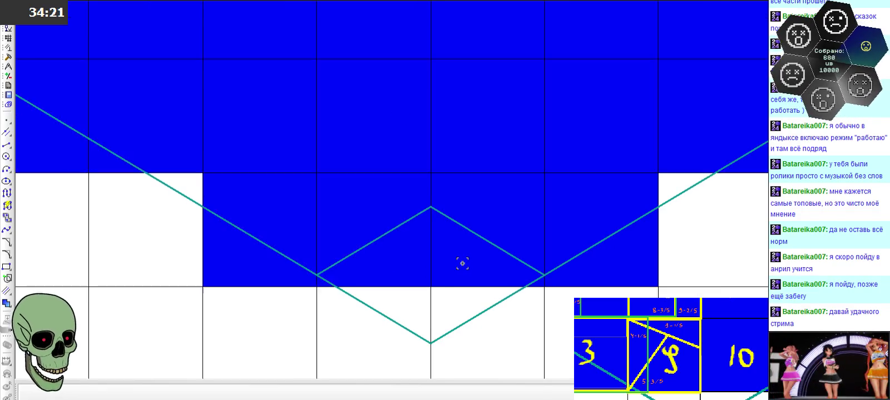
scroll(462, 263, "down", 1)
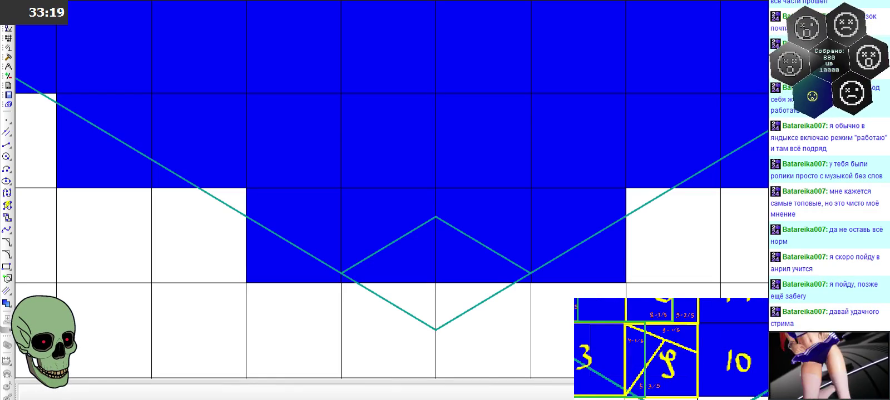
Draw a horizontal segment of length 1/5 along the grid line at the chevron's left end
scroll(342, 265, "up", 2)
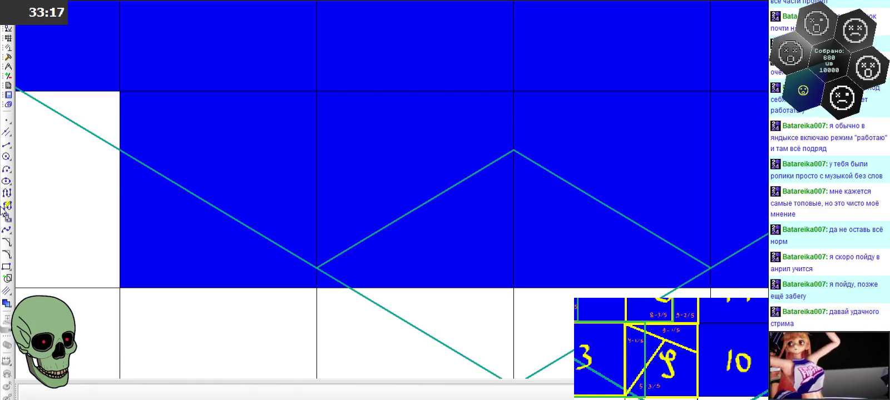
left_click(6, 144)
left_click(274, 393)
type("1/5")
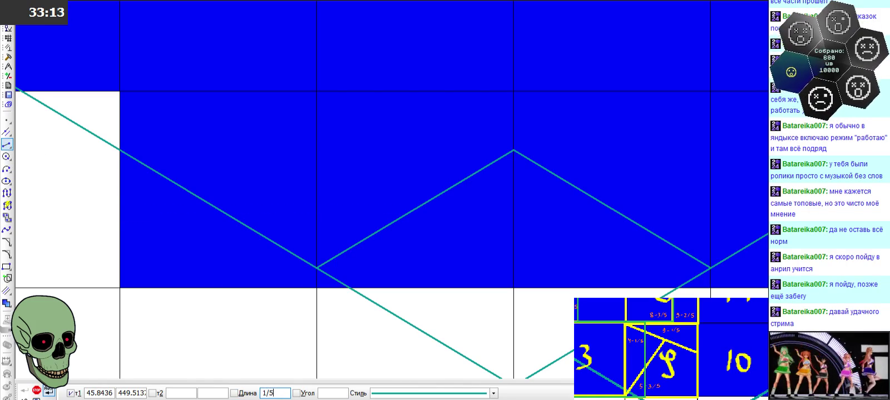
key("Return")
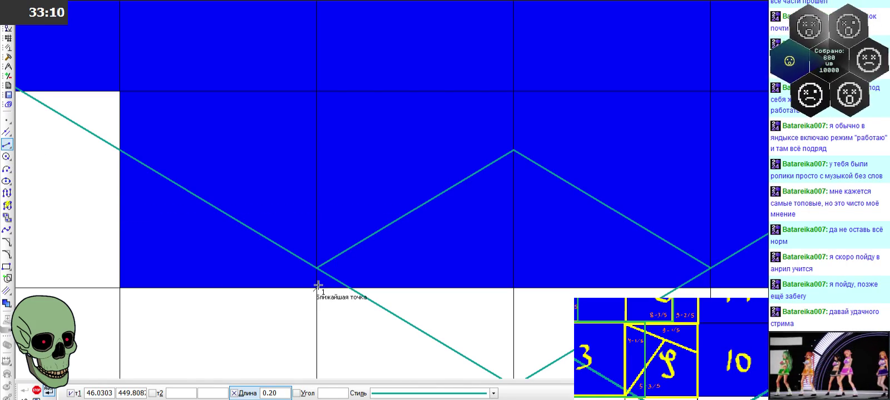
left_click(399, 284)
scroll(338, 310, "up", 5)
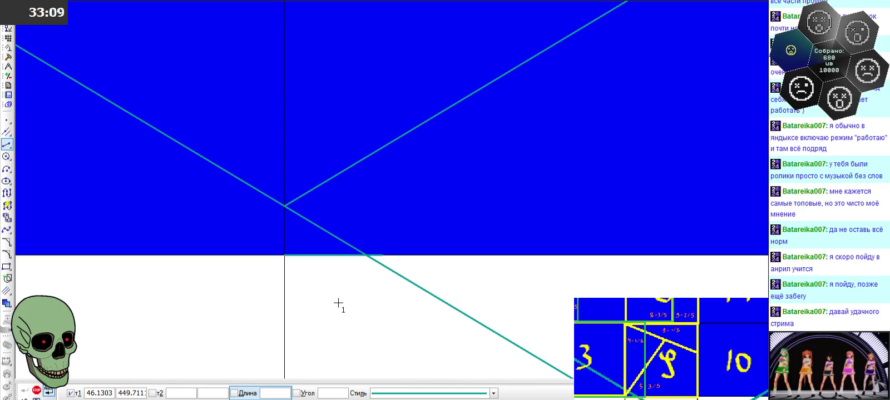
Add a 90° vertical segment from its end up to the grid line above
left_click(382, 256)
type("270")
scroll(379, 311, "down", 4)
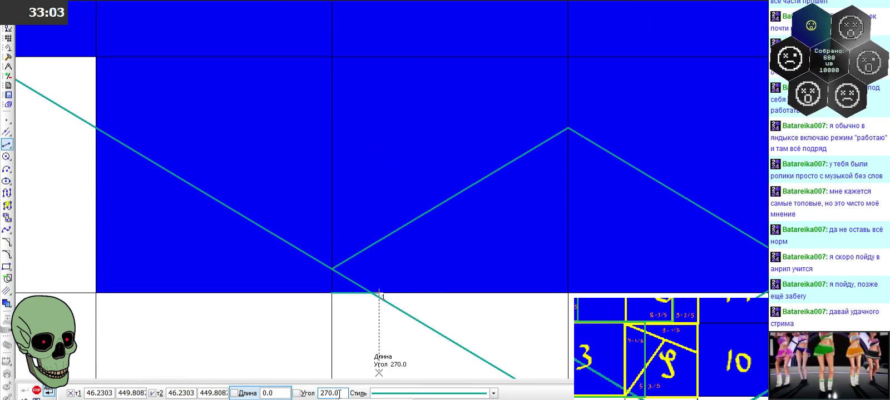
key("Tab")
type("90")
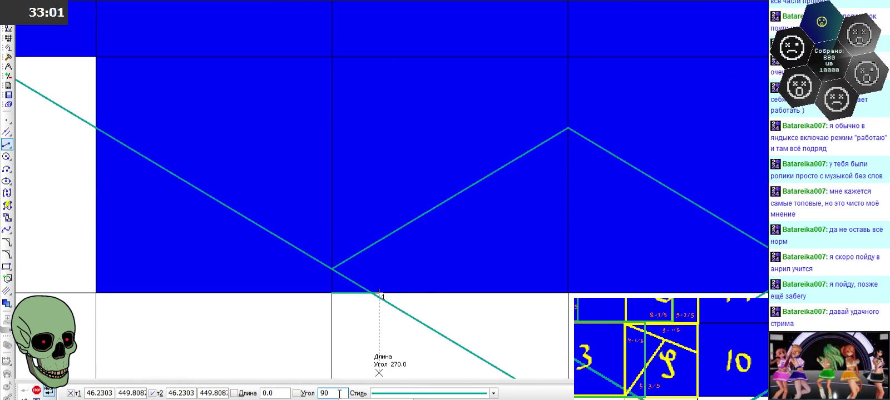
key("Return")
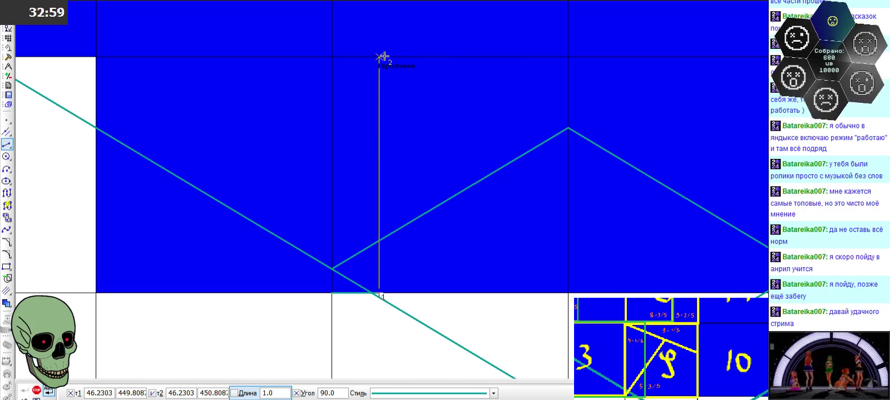
left_click(380, 56)
scroll(321, 179, "down", 2)
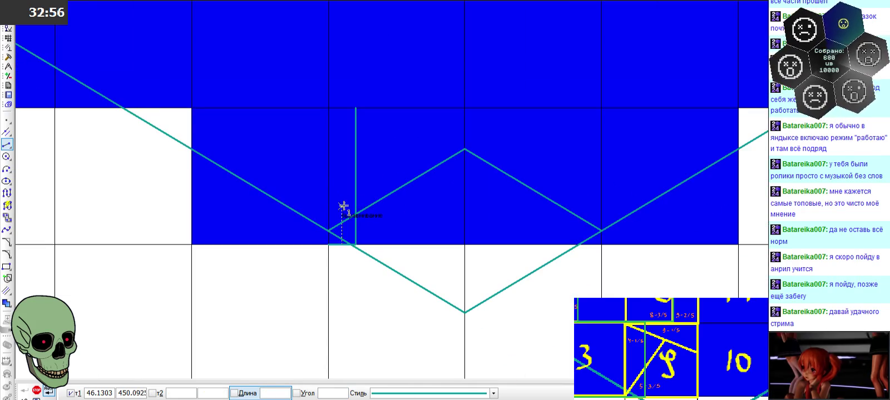
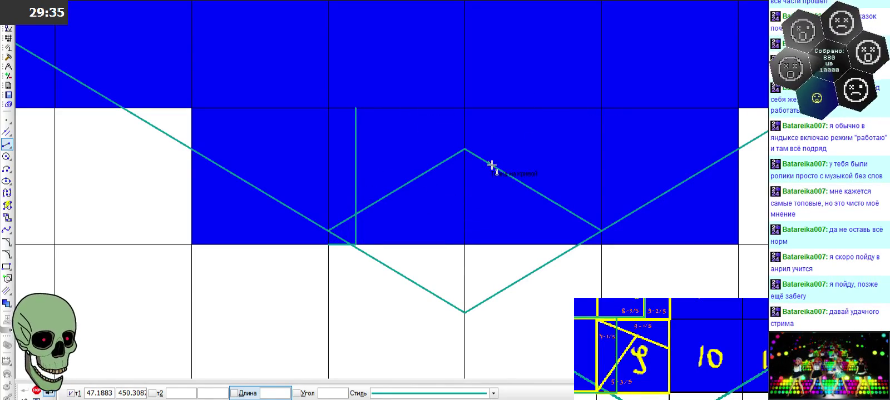
Draw the rhombus's horizontal diagonal between its side corners and its vertical top-to-bottom diagonal
key("Escape")
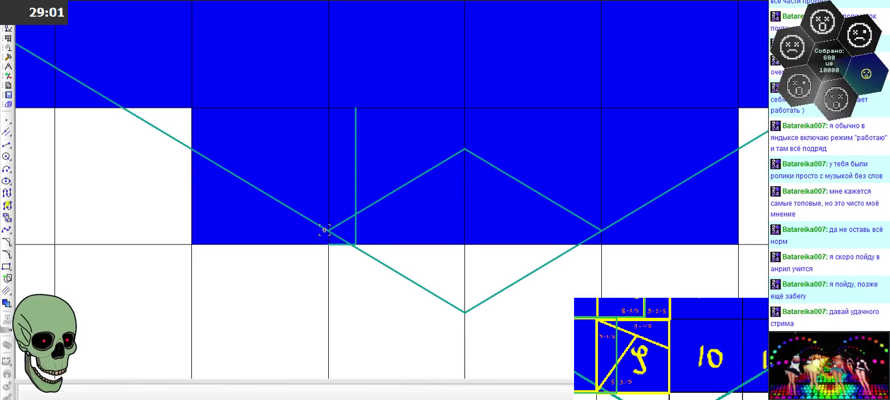
left_click(7, 145)
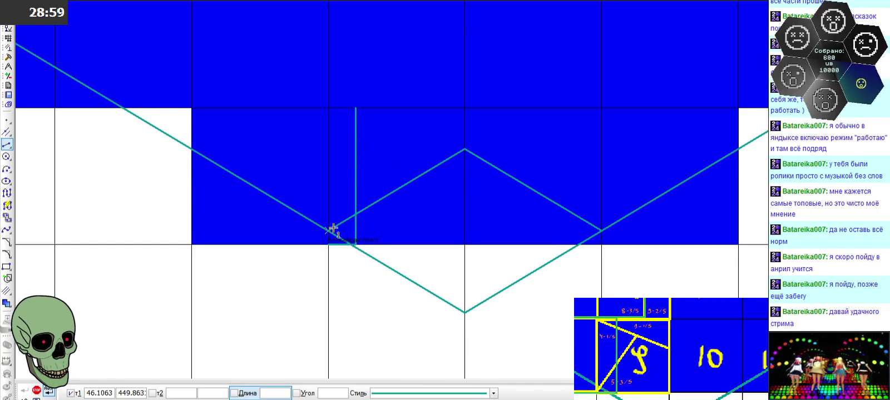
left_click(330, 230)
left_click(601, 230)
left_click(465, 149)
left_click(464, 313)
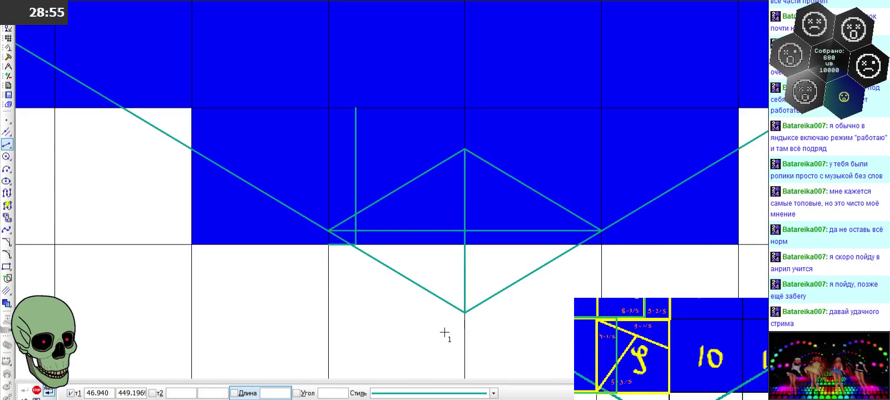
left_click(36, 390)
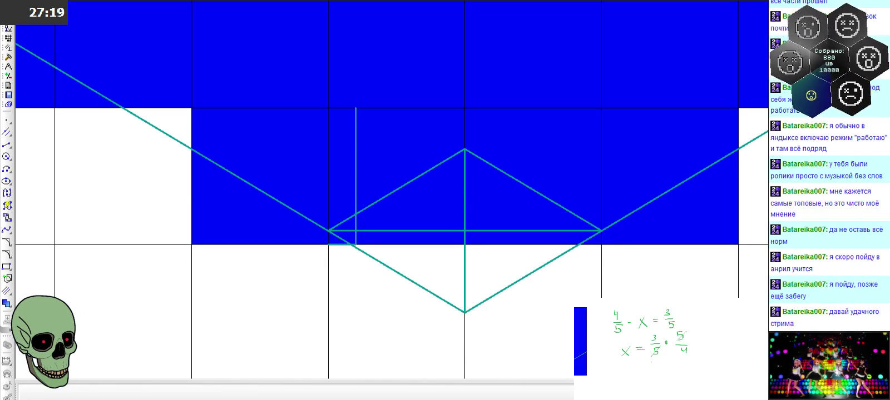
Draw a temporary vertical helper segment of length 3/4 up from the lower grid line
scroll(362, 167, "up", 1)
left_click(7, 145)
left_click(289, 394)
type("3/4")
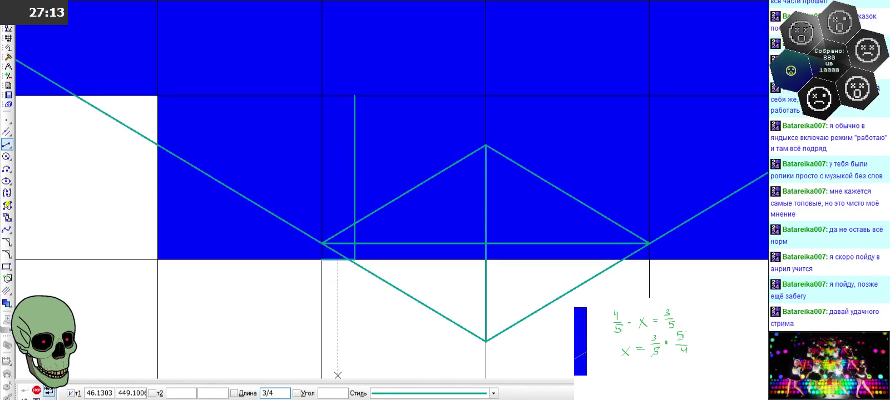
key("Return")
scroll(414, 267, "up", 3)
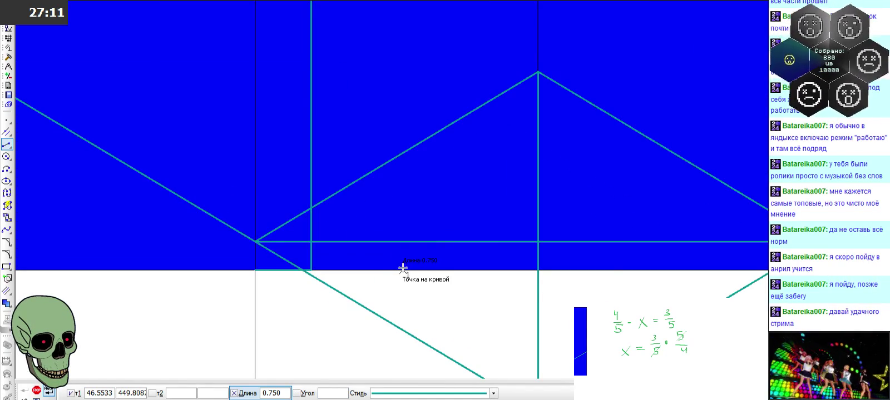
left_click(403, 270)
left_click(403, 259)
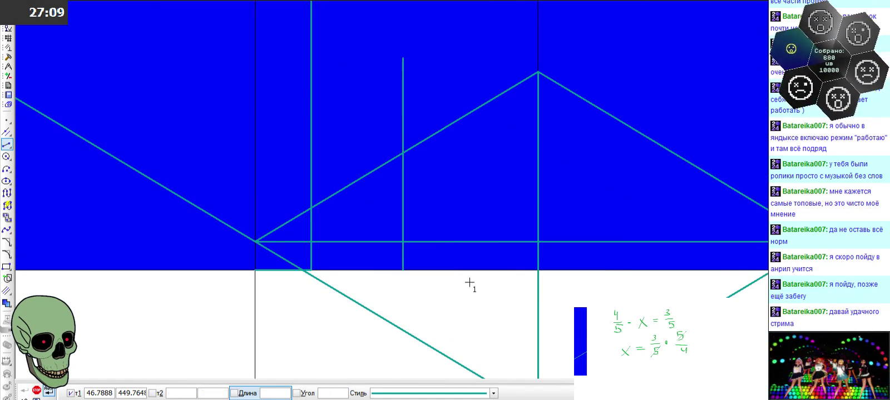
scroll(403, 199, "down", 1)
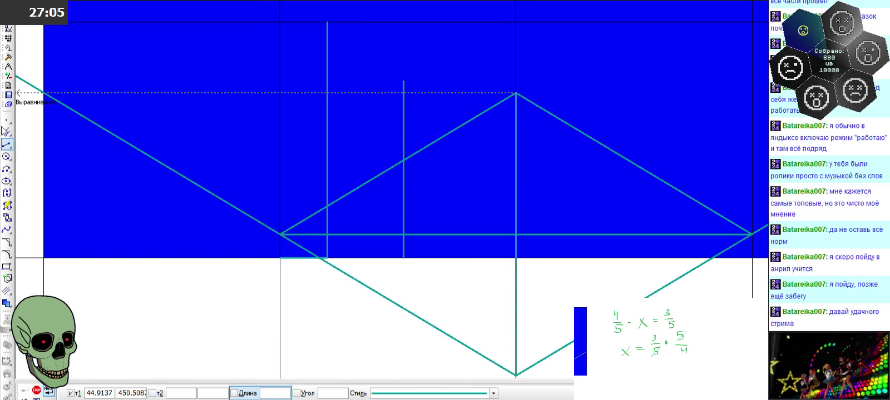
Add a horizontal auxiliary line at the helper's top, draw a segment along it, and delete the helper
left_click_drag(6, 134, 34, 135)
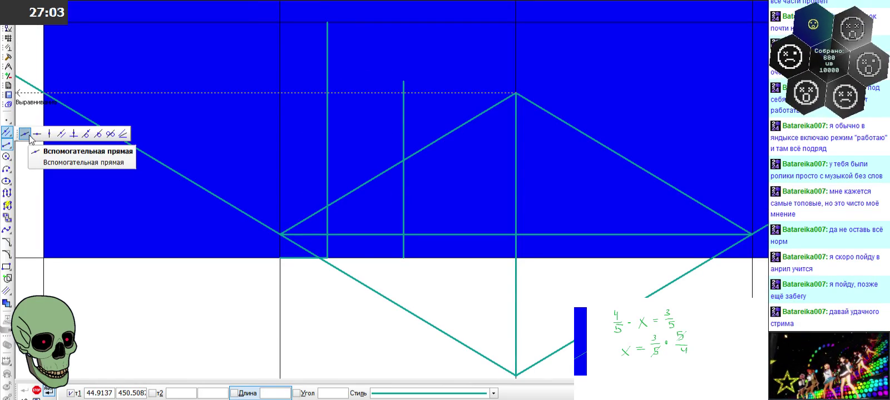
left_click(403, 82)
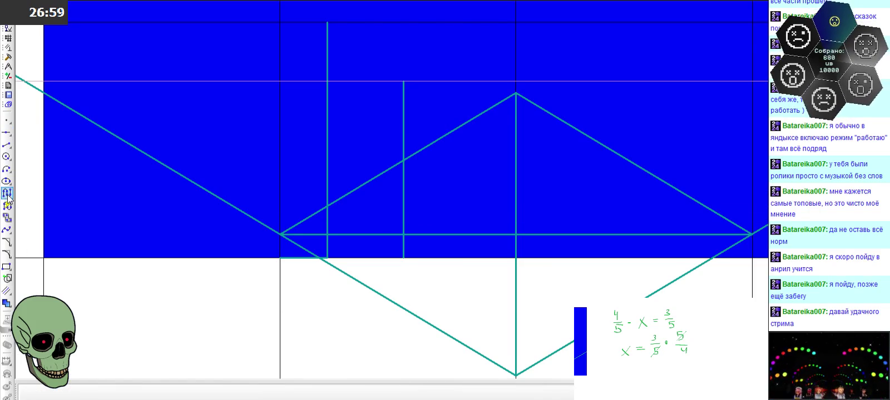
left_click(7, 144)
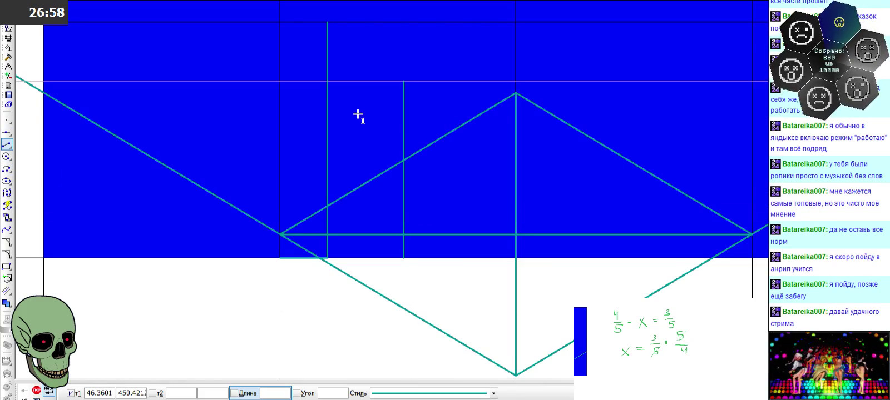
left_click(327, 82)
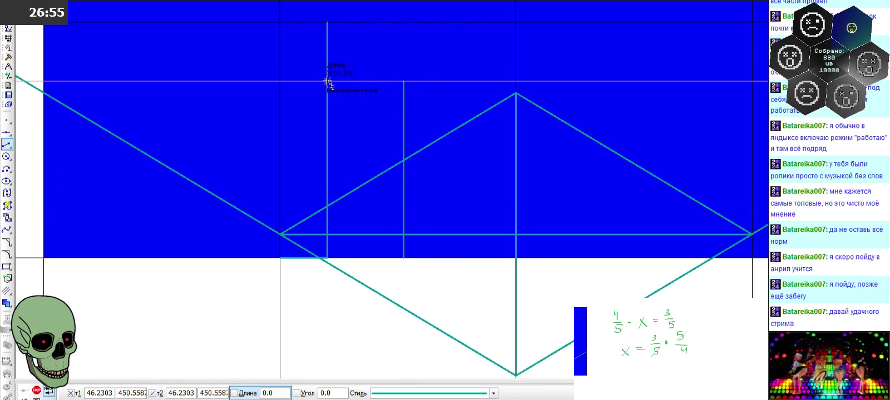
left_click(515, 82)
left_click(36, 391)
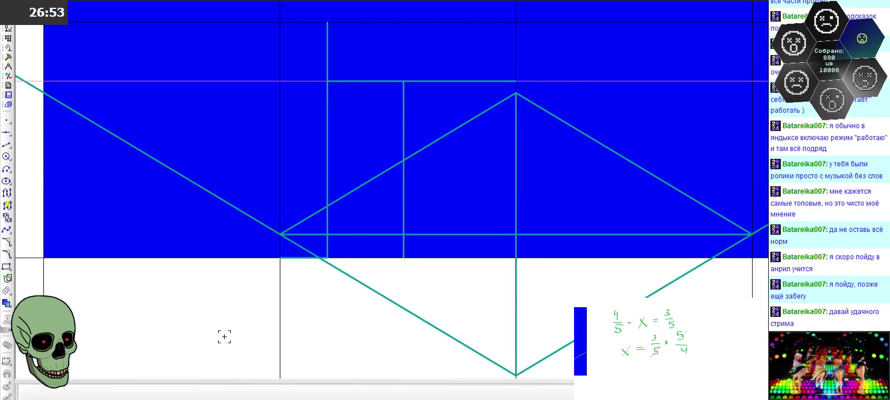
left_click(402, 185)
key("Delete")
scroll(403, 204, "down", 2)
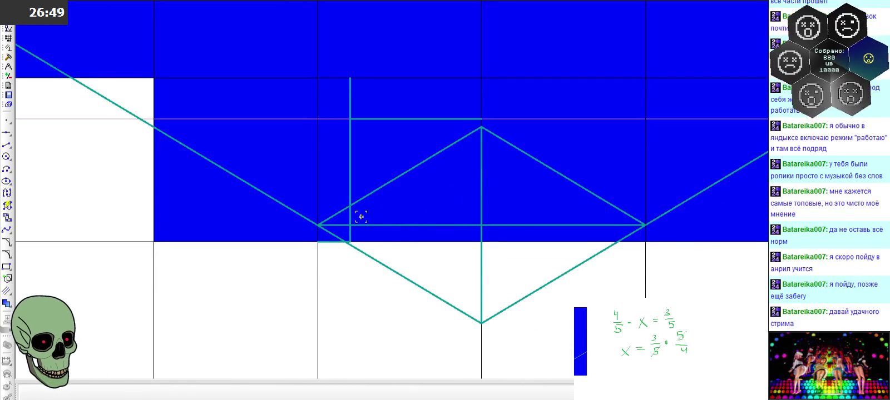
scroll(433, 187, "up", 1)
scroll(432, 187, "up", 1)
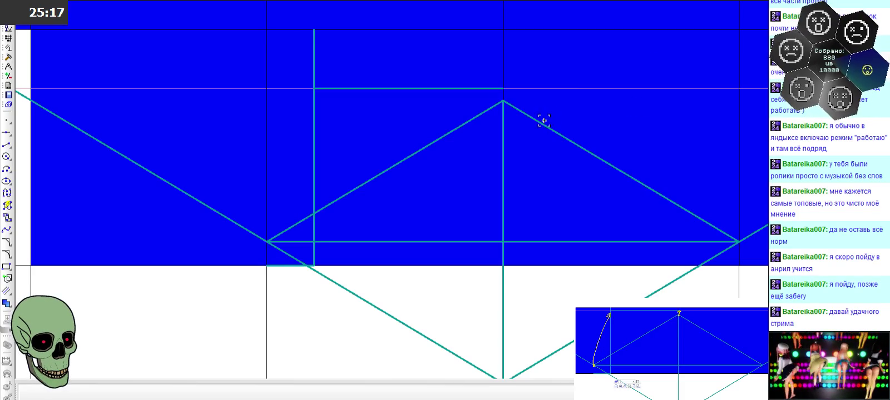
Activate the Segment (Отрезок) tool in the left Geometry toolbar
left_click(6, 144)
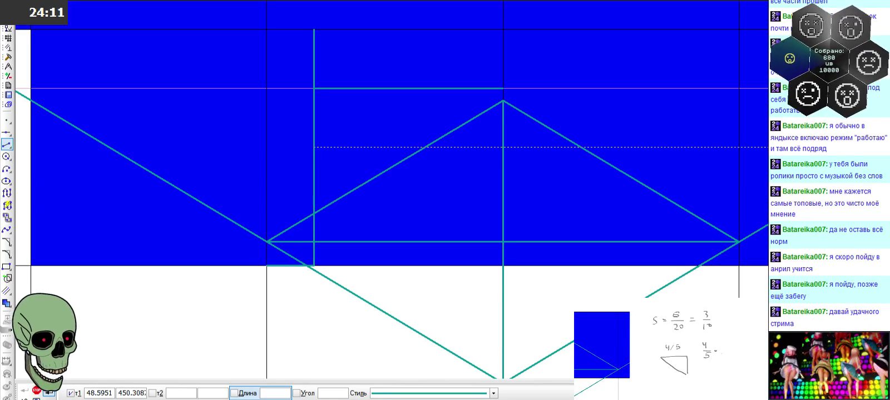
Draw a diagonal from the inner rectangle's top-left corner to the foot of the central vertical line
left_click_drag(729, 351, 733, 351)
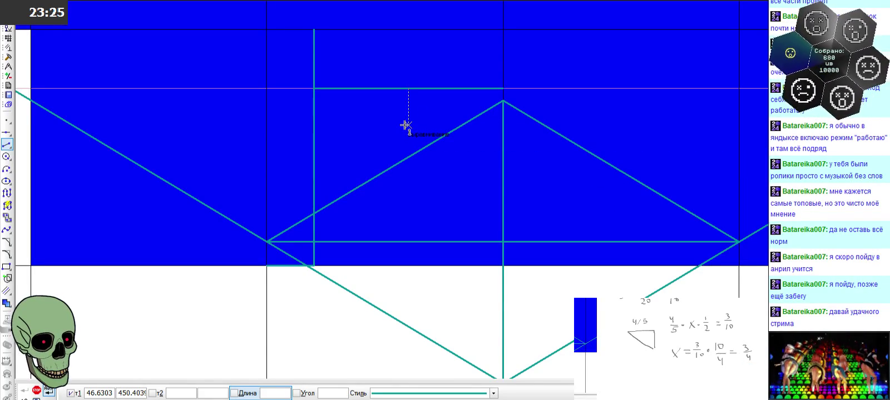
scroll(406, 126, "up", 1)
scroll(406, 125, "down", 1)
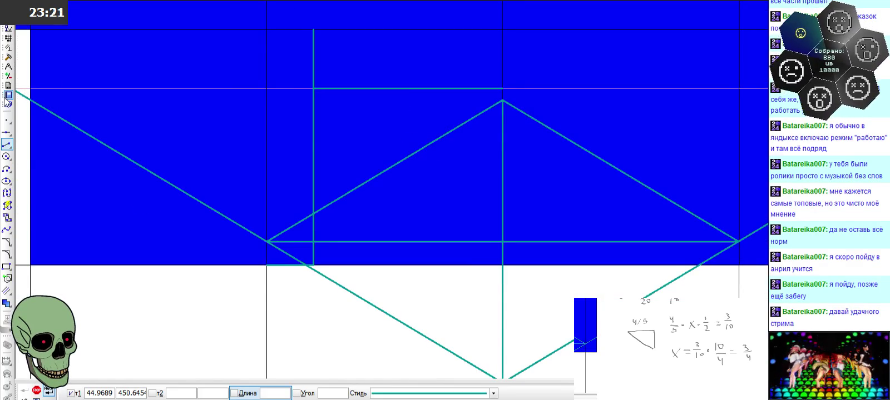
left_click(316, 88)
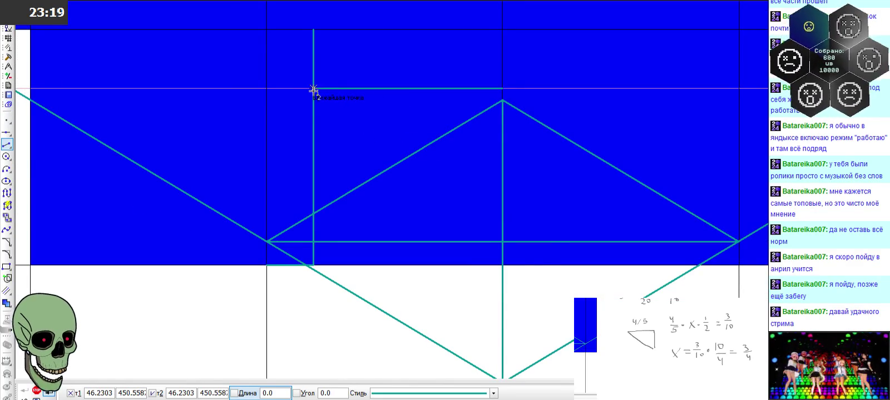
left_click(504, 263)
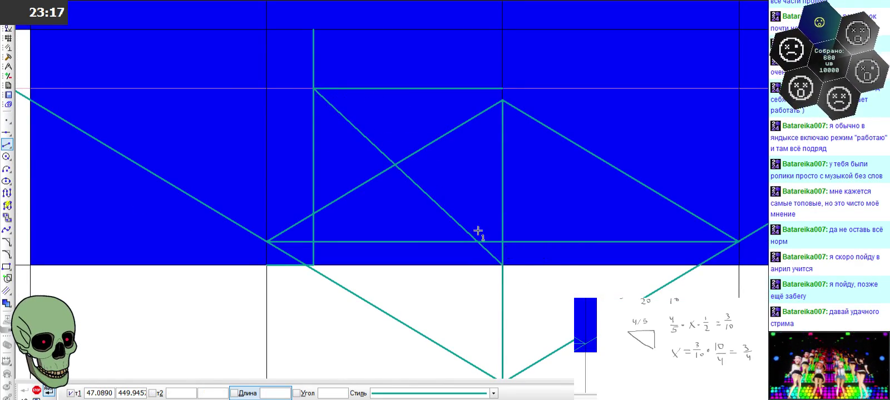
scroll(454, 162, "up", 2)
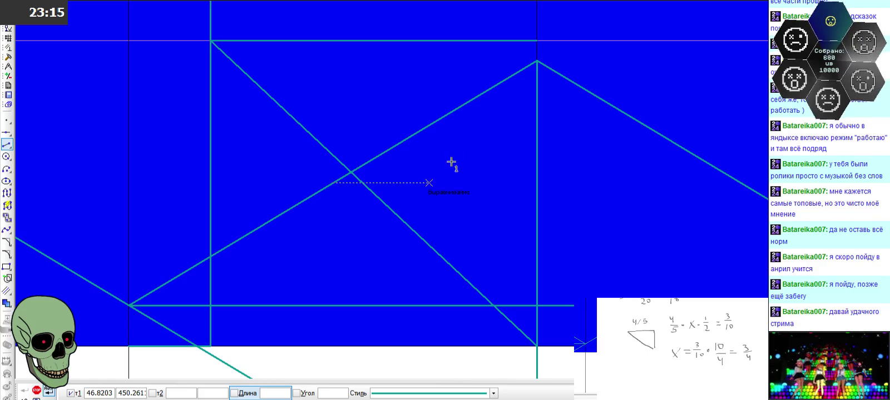
left_click(39, 391)
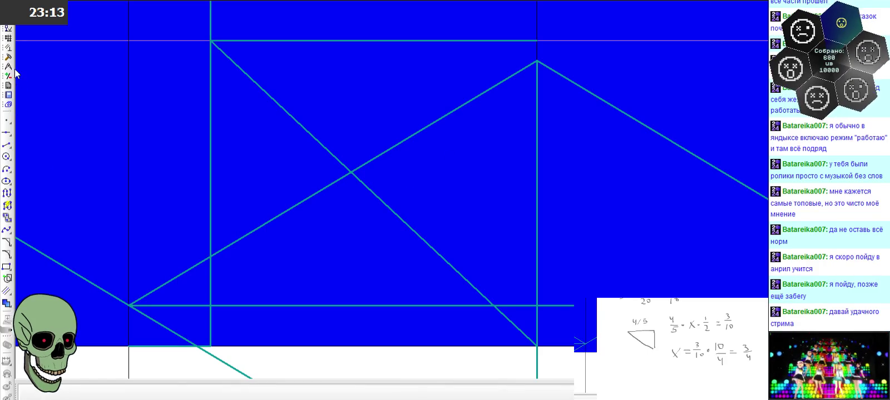
Measure region areas with the Area tool, reading S = 0.140650 for the triangle under the top line
left_click(8, 49)
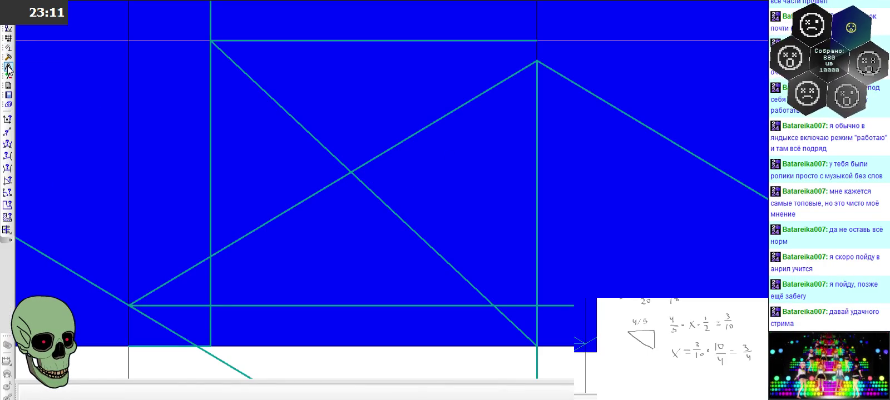
left_click(7, 217)
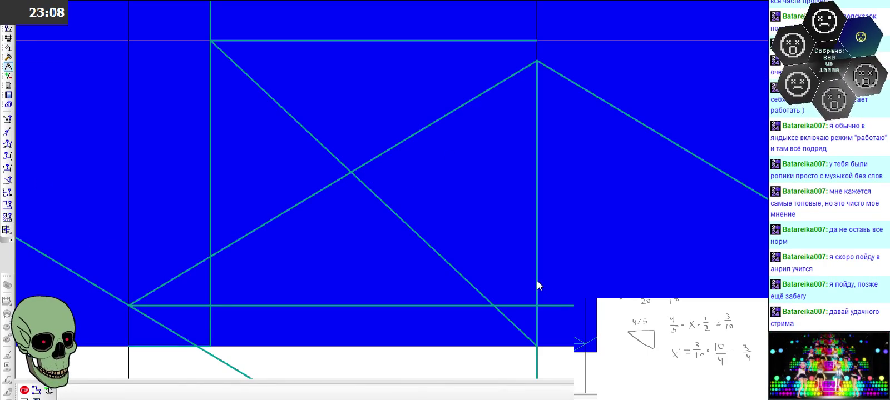
left_click(527, 314)
left_click(499, 231)
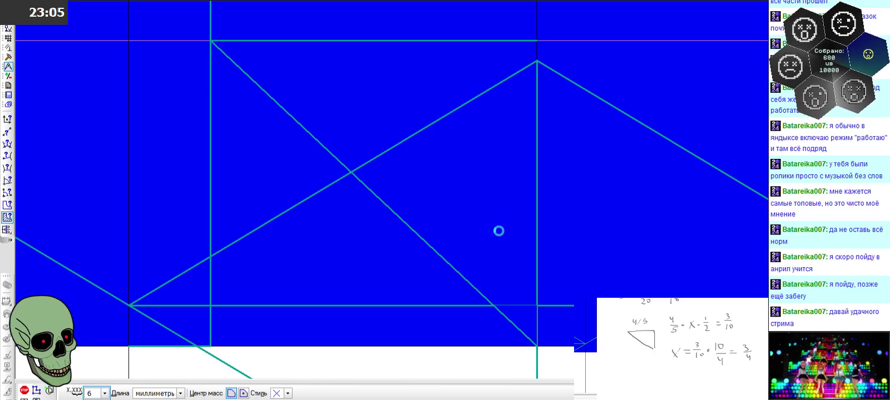
key("Escape")
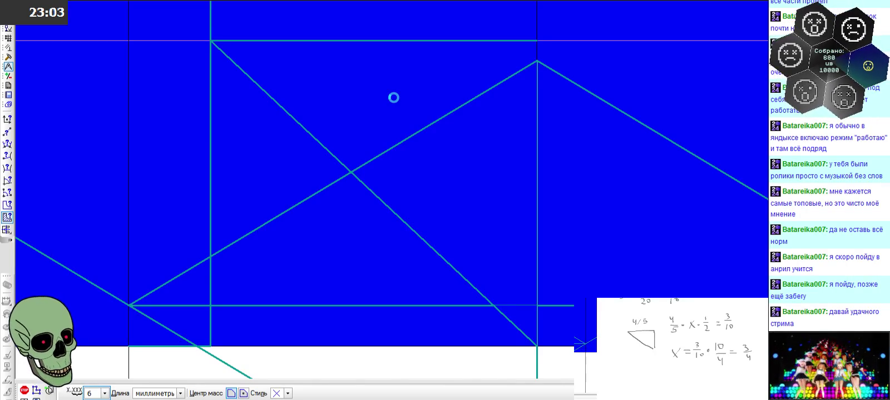
left_click(393, 97)
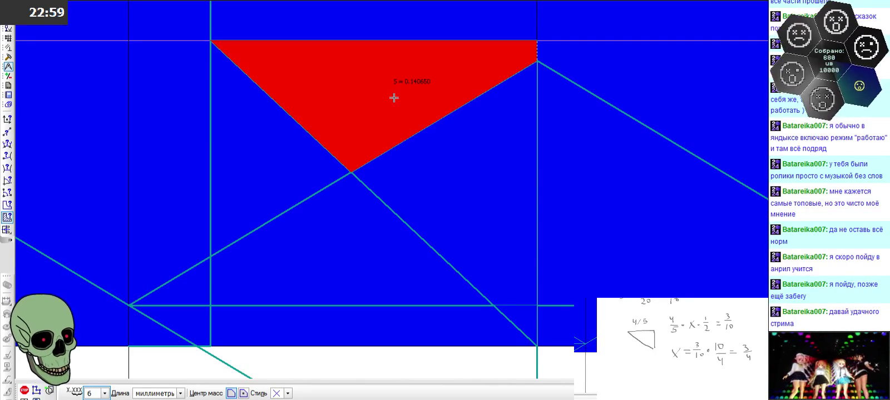
key("Escape")
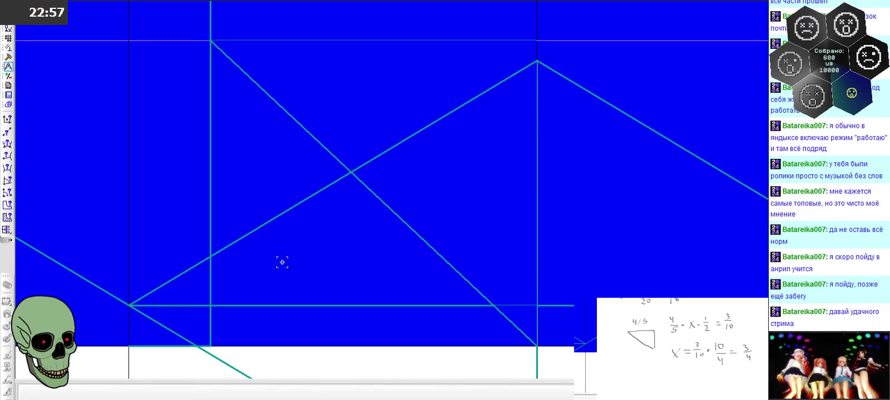
scroll(538, 173, "down", 2)
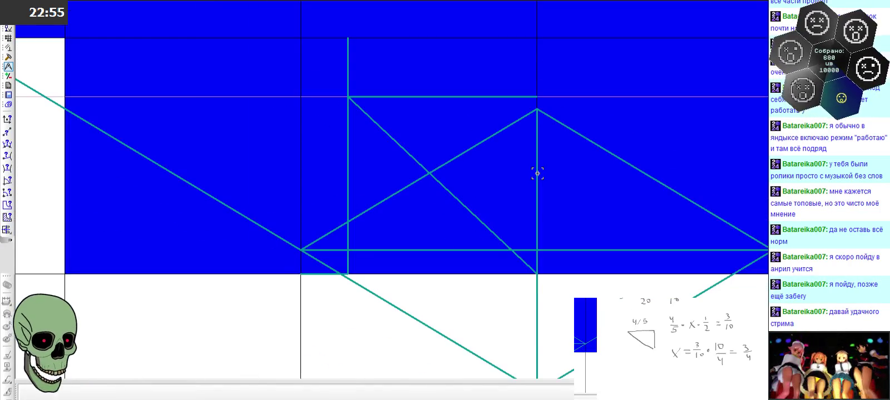
scroll(537, 173, "down", 1)
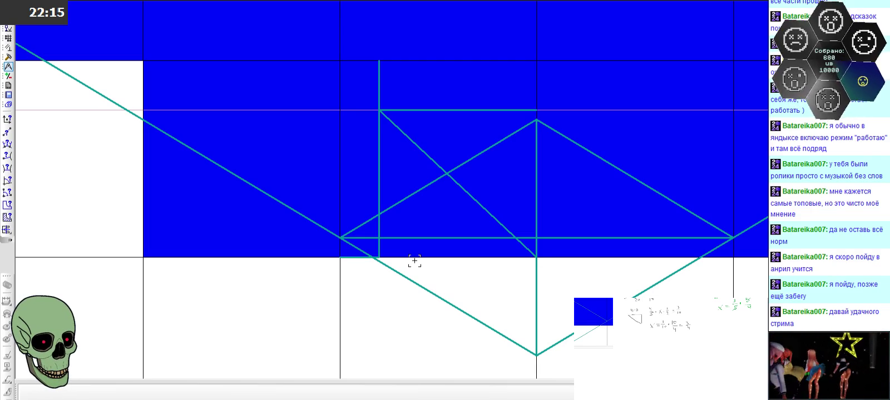
scroll(460, 282, "down", 1)
scroll(460, 283, "down", 1)
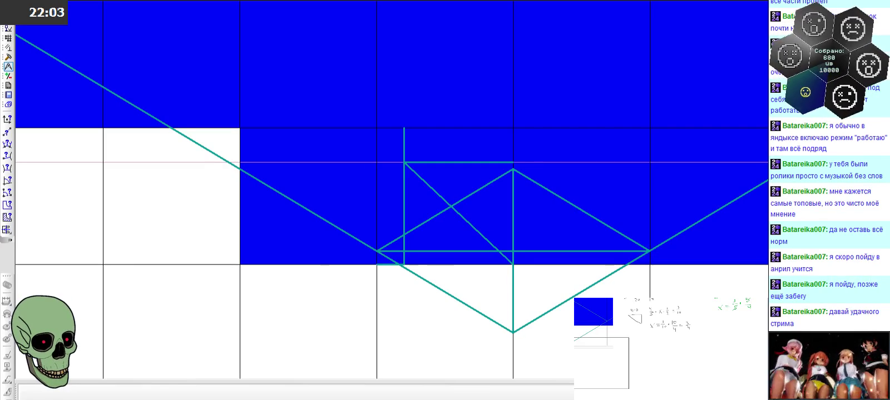
scroll(599, 232, "down", 1)
scroll(599, 232, "down", 1)
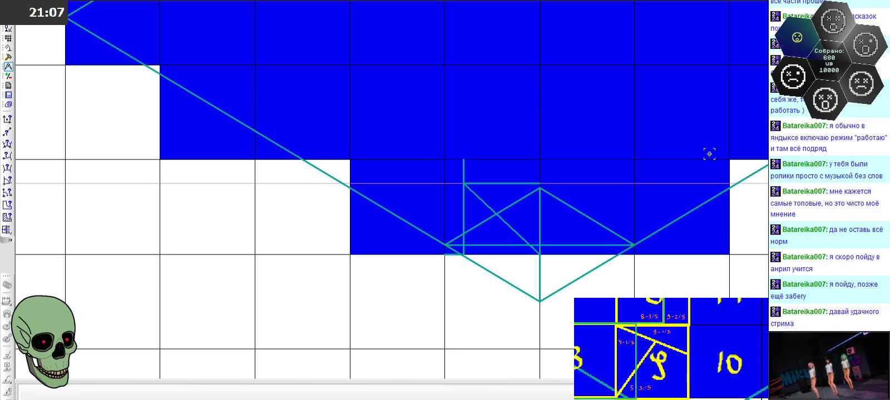
scroll(497, 102, "up", 2)
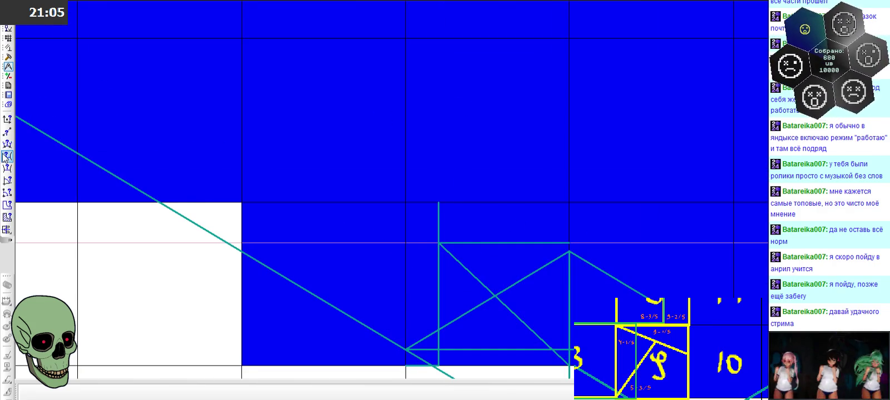
left_click(8, 28)
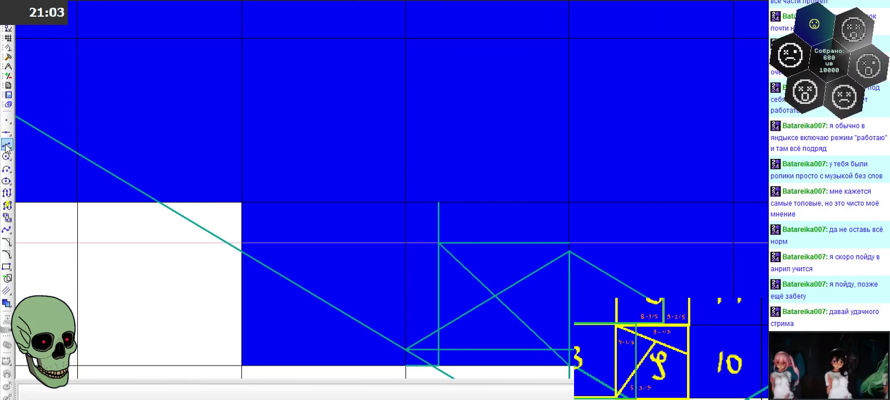
Draw a line from the vertical line's top up-right to the upper grid corner
left_click(7, 144)
left_click(438, 202)
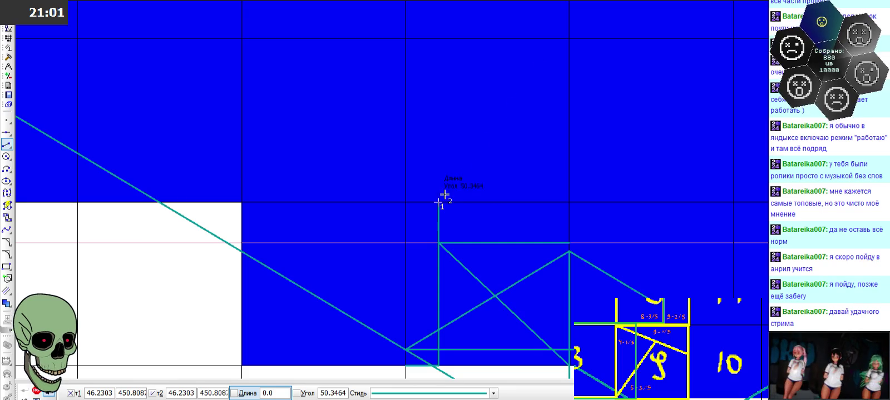
left_click(569, 39)
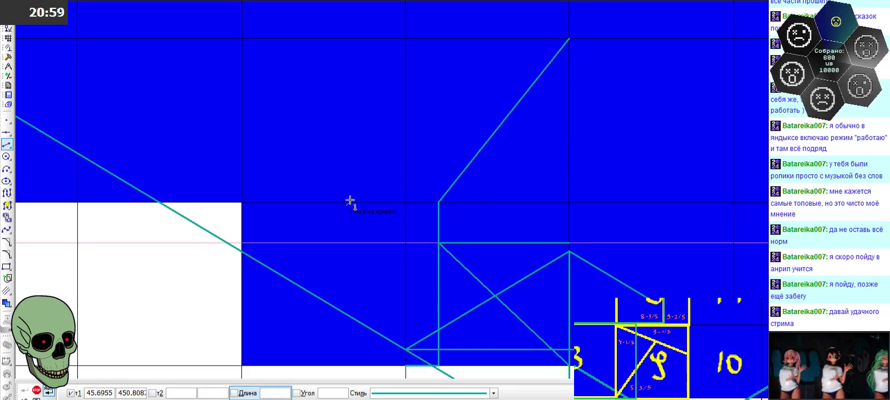
Measure the new triangle's area with the Area tool, giving S = 0.400000
left_click(9, 67)
left_click(7, 218)
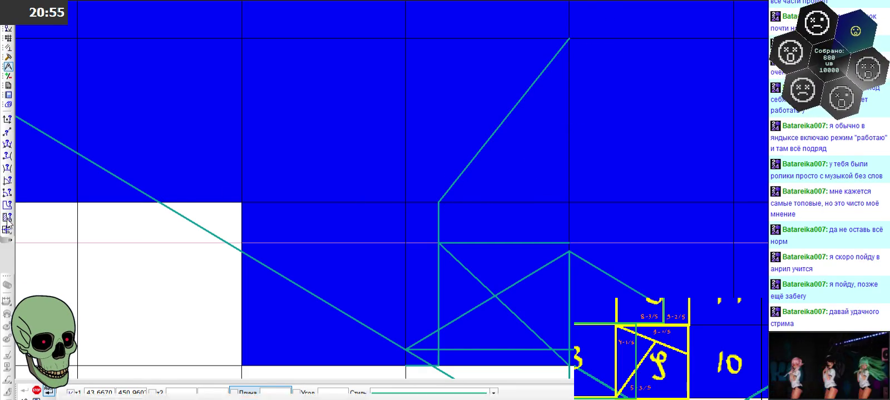
left_click(508, 159)
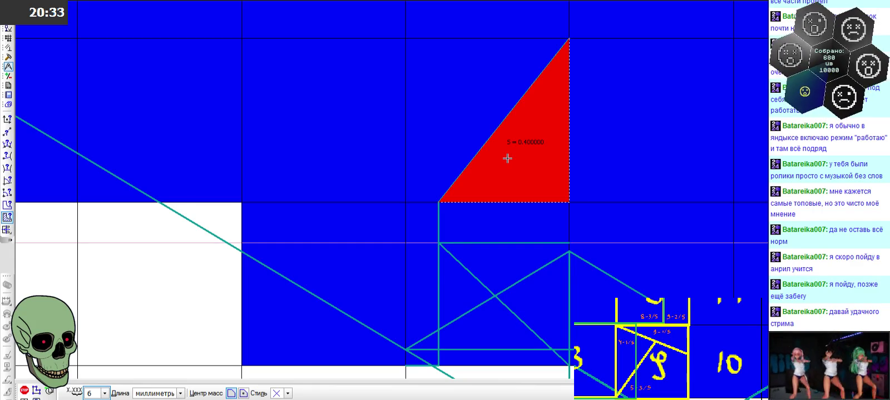
Clear the red triangle's area fill and stop the Area command
left_click(497, 218)
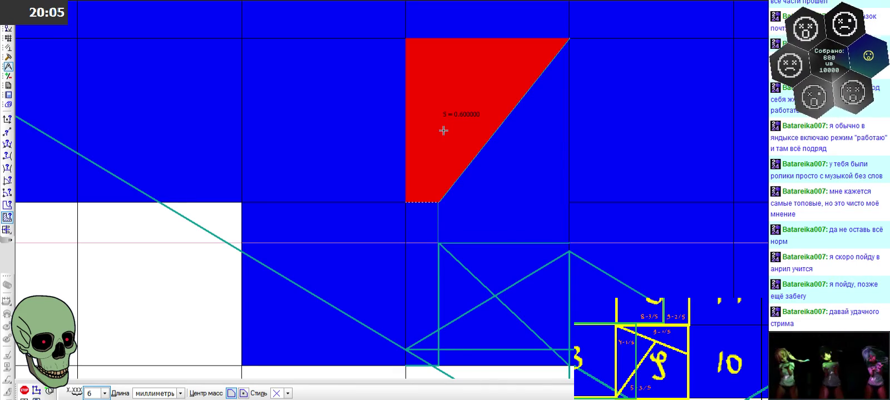
left_click(24, 390)
scroll(528, 187, "down", 1)
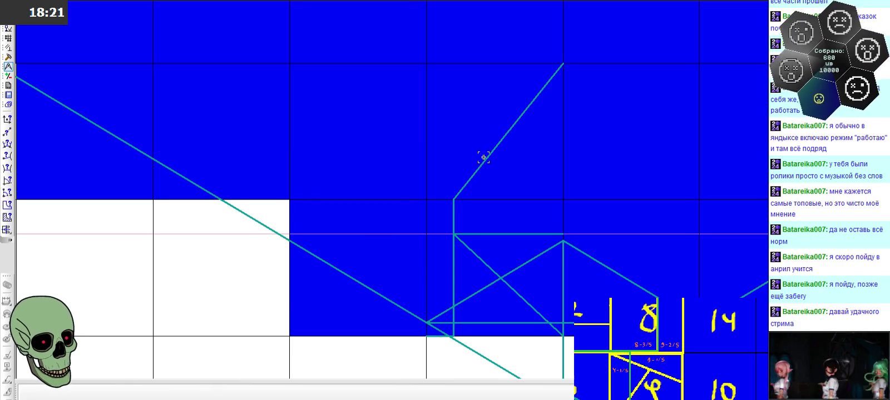
Delete the selected up-right diagonal construction line and zoom out
key("Delete")
scroll(483, 157, "down", 1)
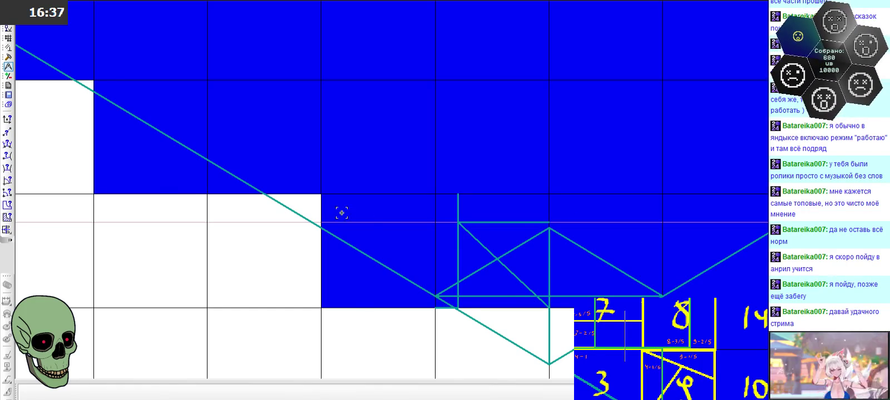
Paste a copy of the rhombus's vertical axis line extending upward
scroll(383, 176, "down", 3)
scroll(384, 176, "down", 1)
scroll(384, 177, "up", 2)
scroll(387, 243, "up", 1)
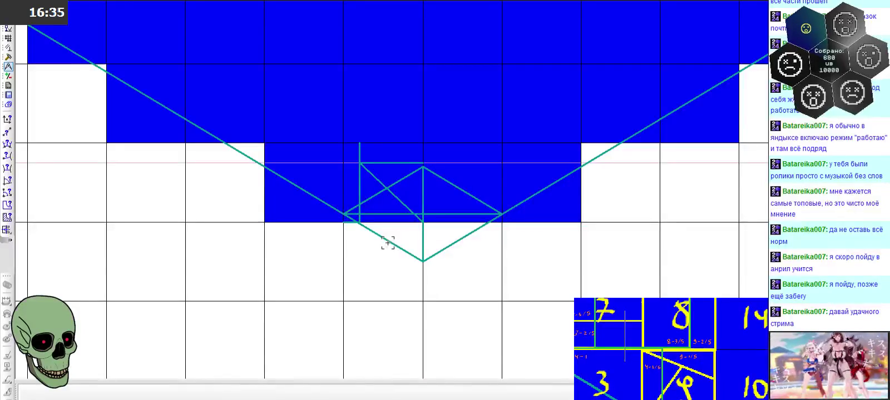
scroll(439, 131, "up", 2)
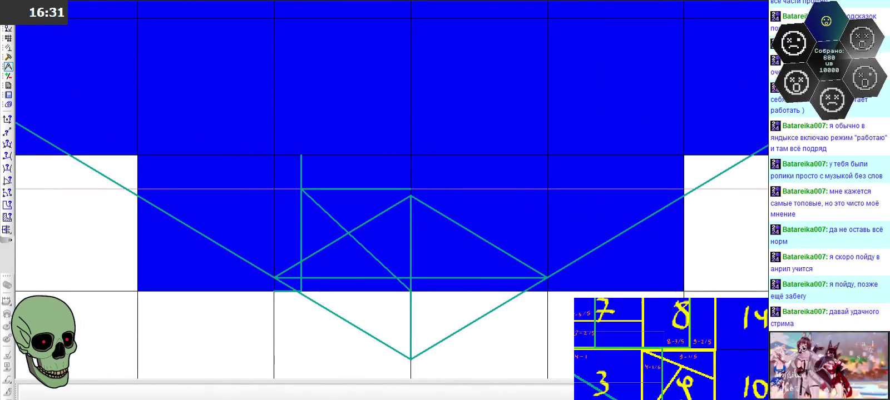
left_click(409, 225)
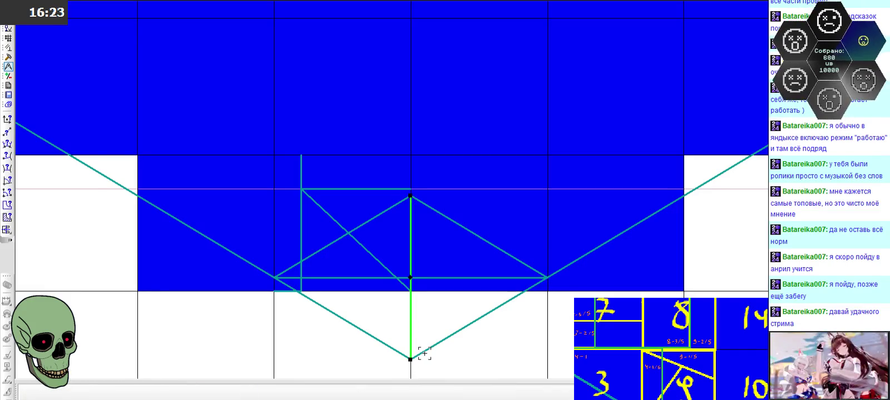
key("ctrl+v")
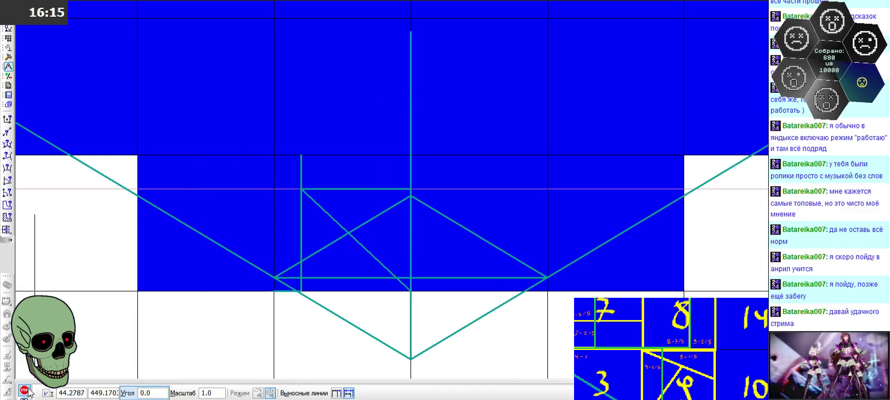
key("Escape")
Copy the rhombus's upper-left edge and place it at the top of the copied axis
left_click(337, 238)
left_click(410, 197)
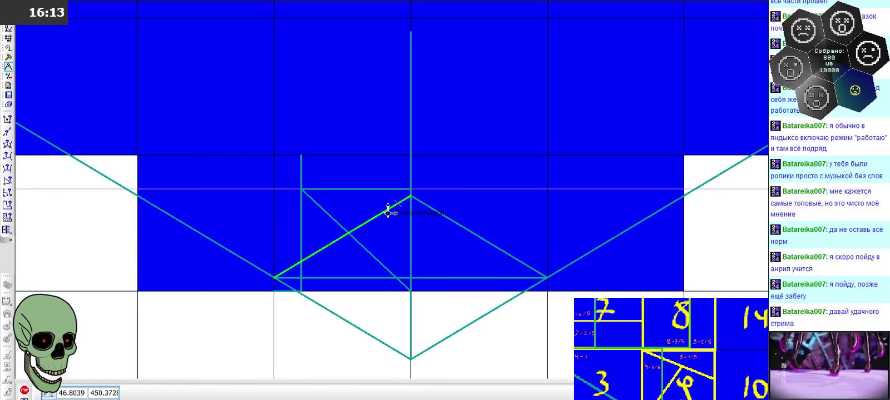
left_click(412, 190)
key("ctrl+v")
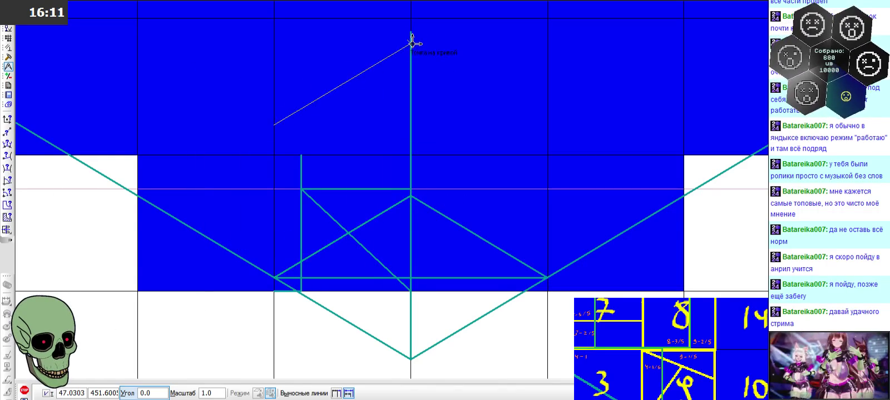
left_click(410, 31)
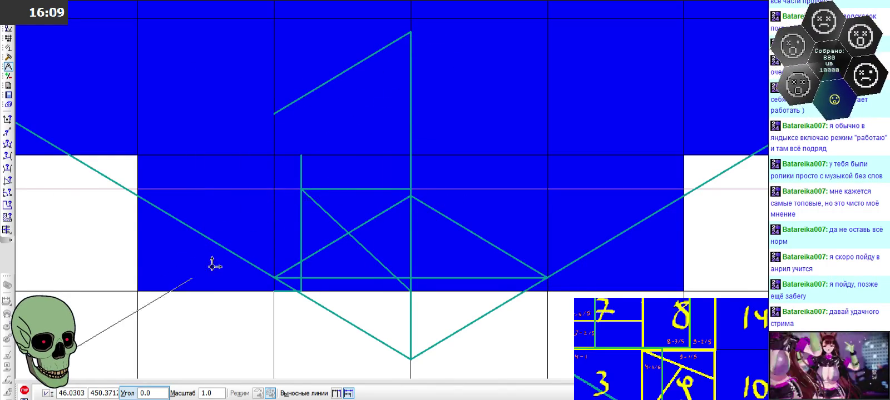
key("Escape")
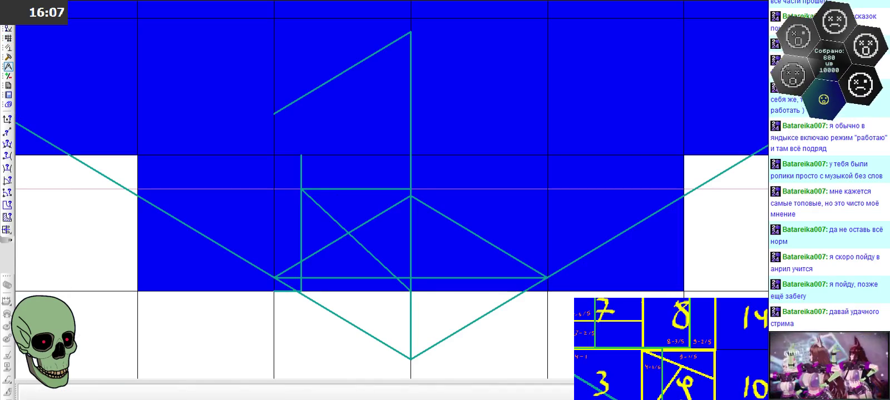
left_click(7, 28)
Draw a segment along the copied edge, then a 2.0-long segment from its lower-right end
left_click(7, 146)
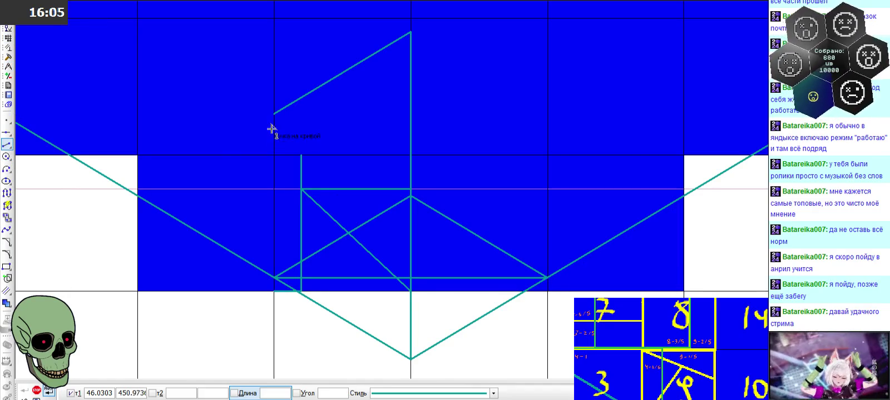
left_click(274, 114)
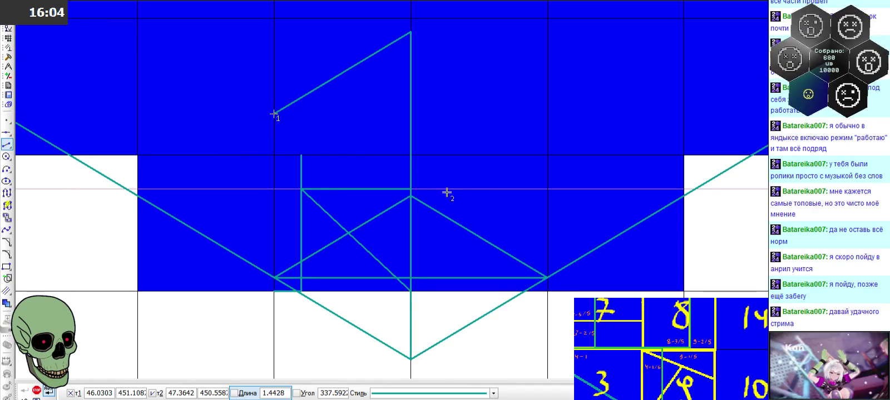
left_click(409, 195)
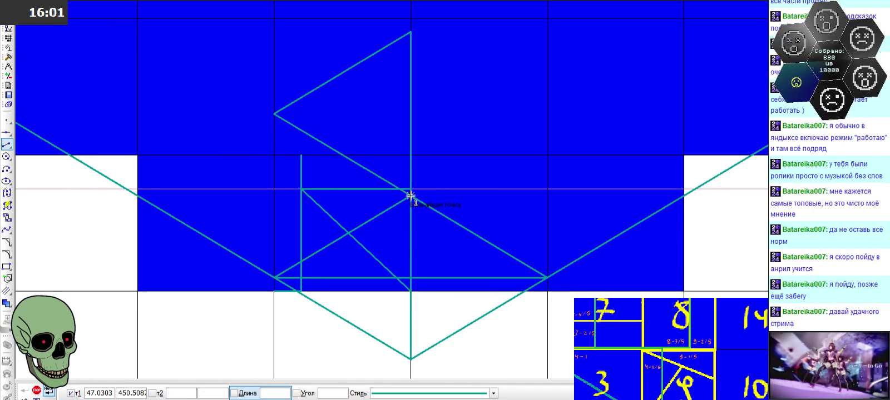
left_click(410, 196)
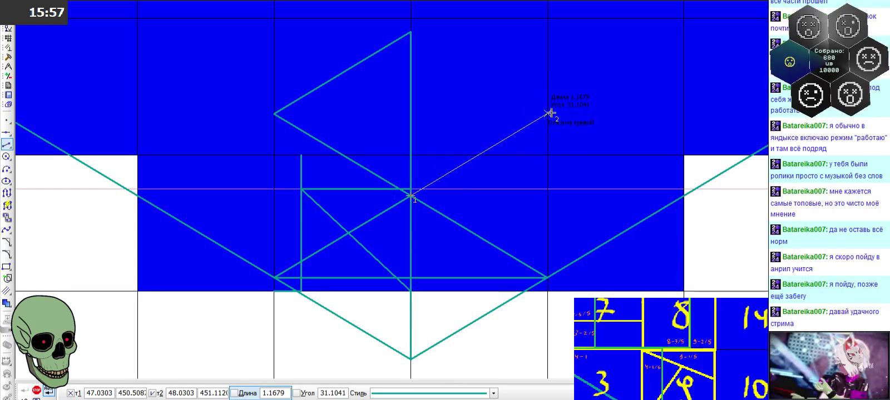
type("2.0")
key("Return")
left_click(37, 391)
left_click(7, 133)
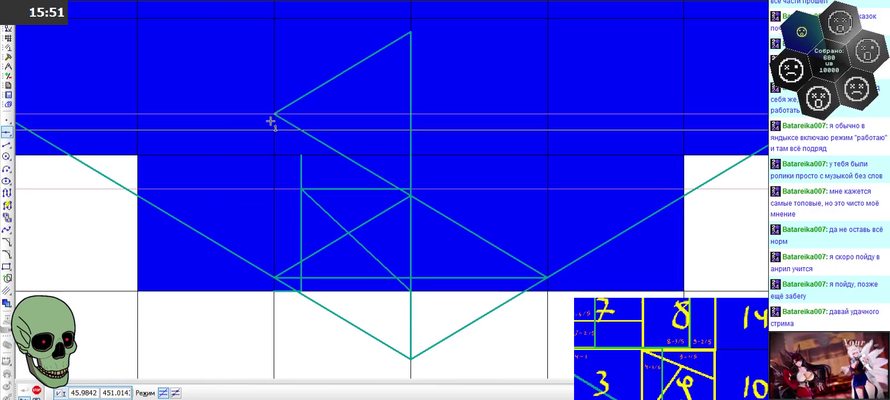
scroll(134, 328, "down", 1)
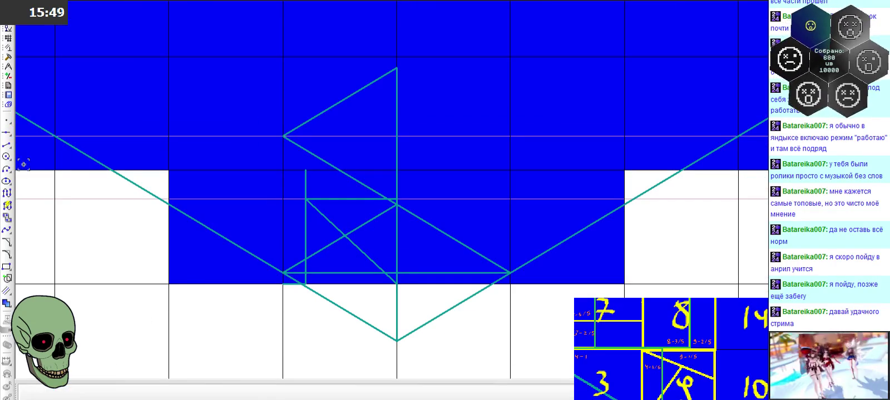
Draw the upper-right edge from top vertex to right vertex, then back to the centre
left_click(6, 145)
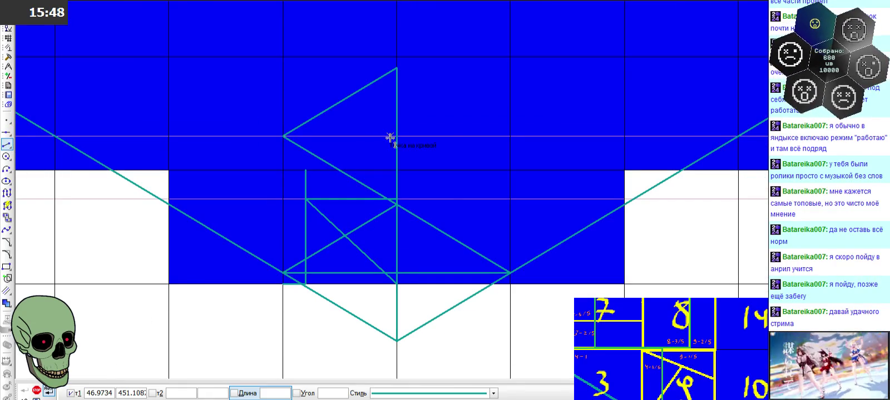
left_click(397, 68)
left_click(510, 137)
left_click(510, 136)
left_click(397, 204)
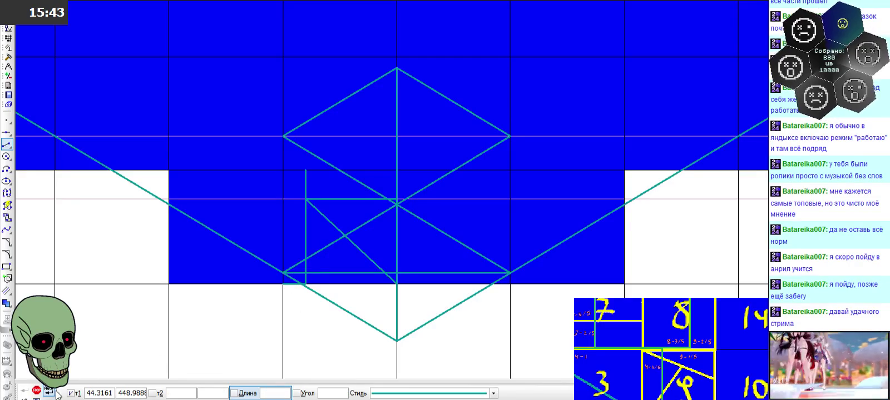
left_click(36, 391)
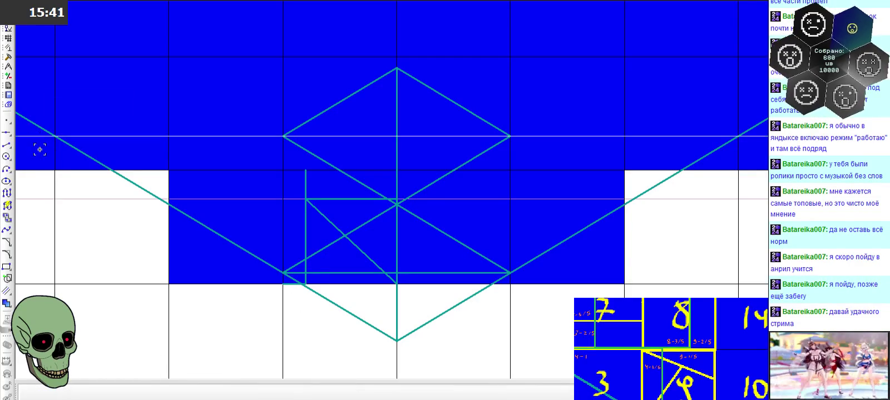
Zoom in until the rhombus fills the view, then launch Windows Calculator from the taskbar
scroll(217, 206, "down", 2)
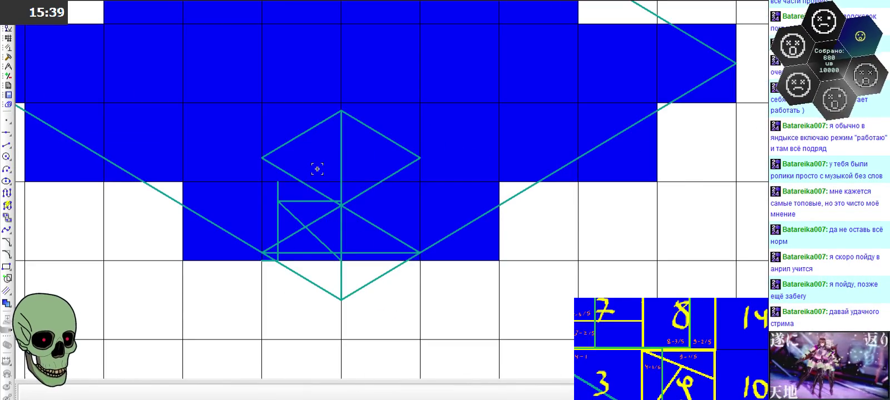
scroll(317, 168, "up", 3)
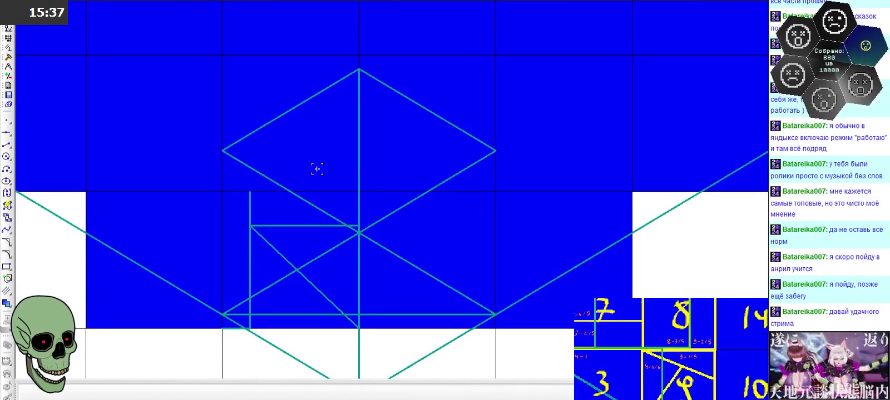
scroll(392, 162, "down", 2)
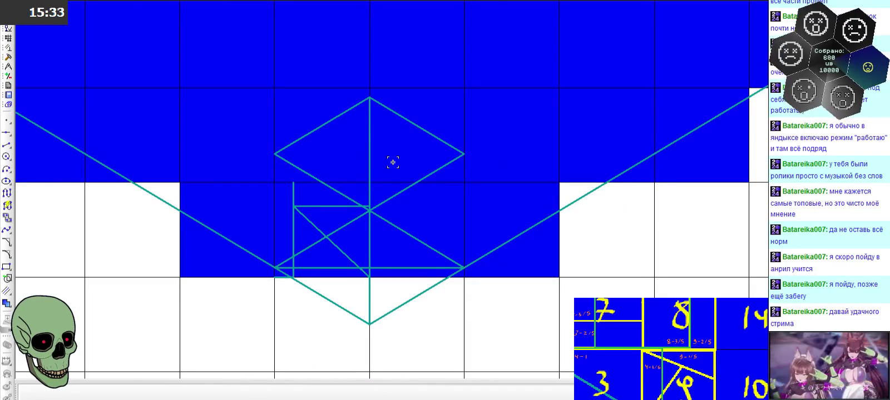
scroll(392, 162, "up", 2)
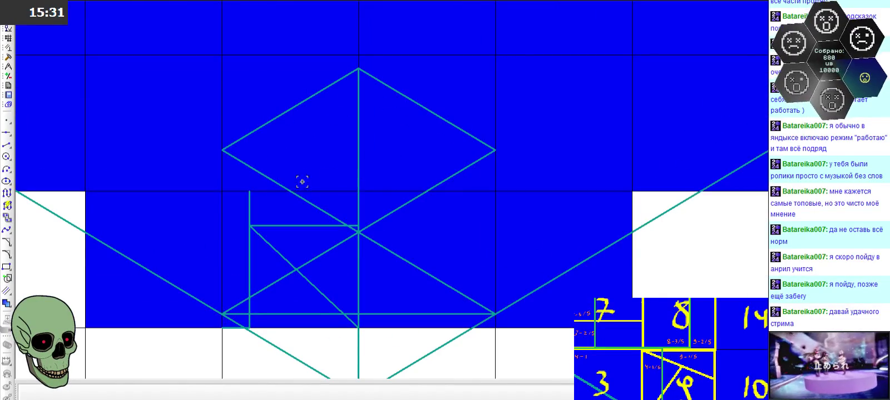
scroll(285, 182, "up", 3)
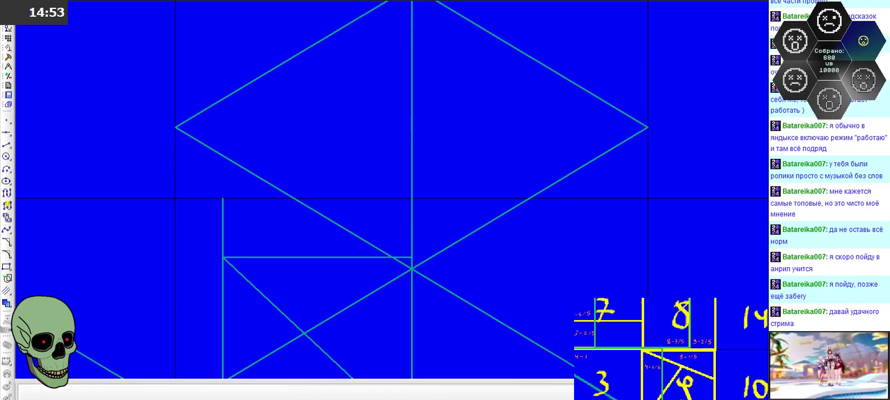
left_click(59, 399)
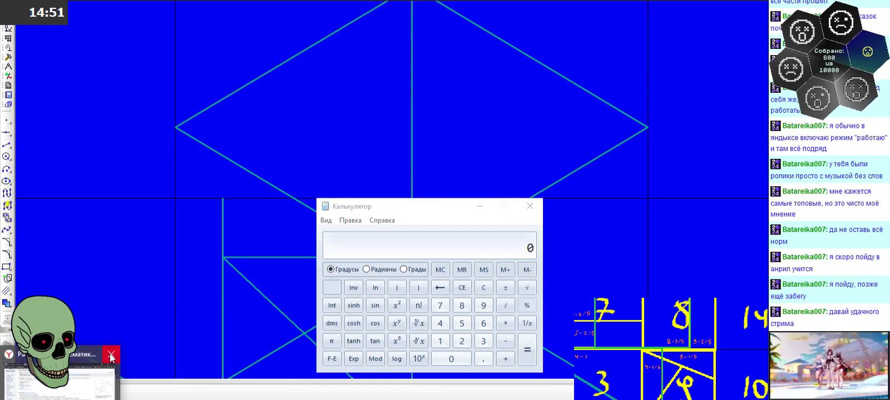
Compute 1/√6 ≈ 0.4082483 in Calculator, then close it
left_click(484, 323)
left_click(526, 288)
left_click(527, 324)
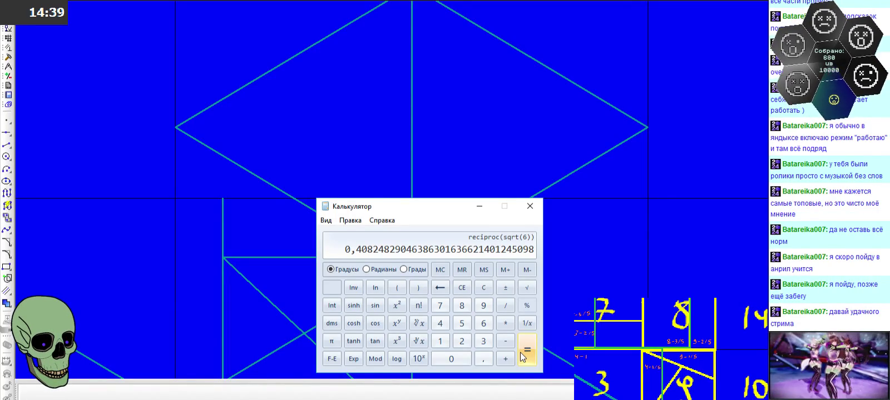
left_click(530, 206)
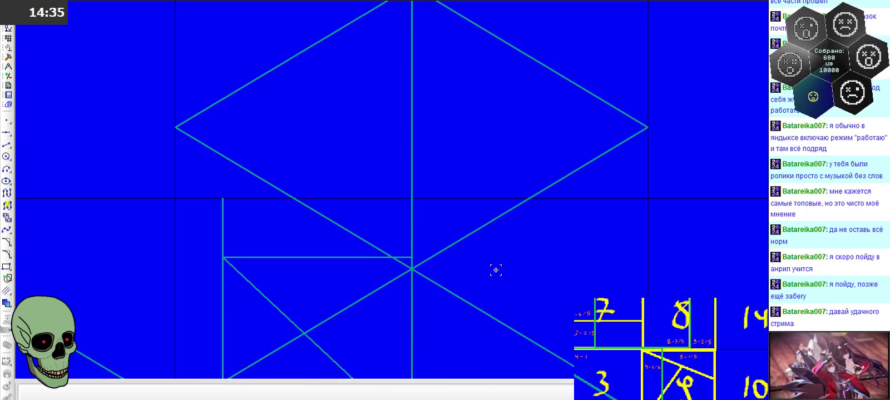
Check the lower-left rhombus edge's length (1.1662) in its properties, then exit without changes
left_click(251, 172)
double_click(251, 173)
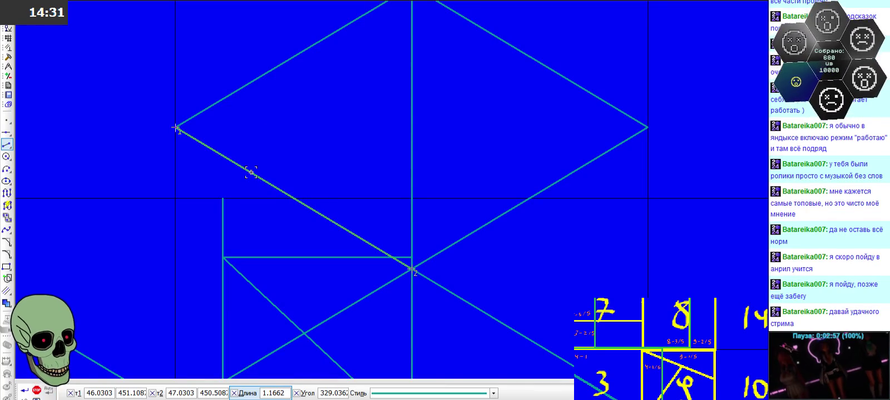
left_click(37, 390)
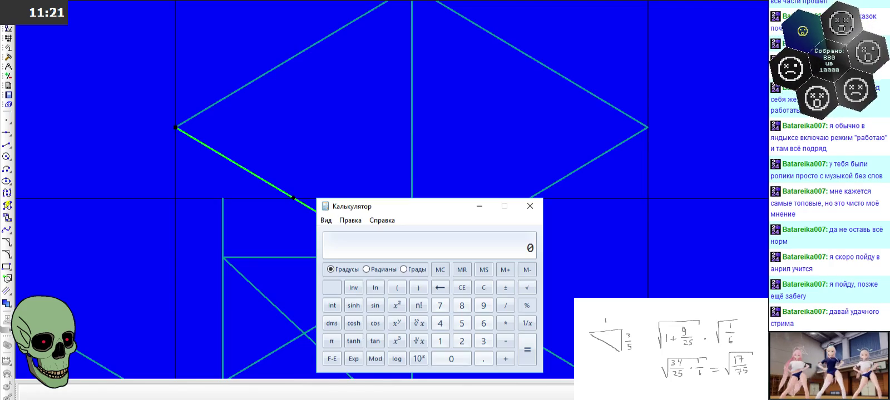
Compute √(17/75) ≈ 0.4760952 in Calculator and leave it
type("17 / ")
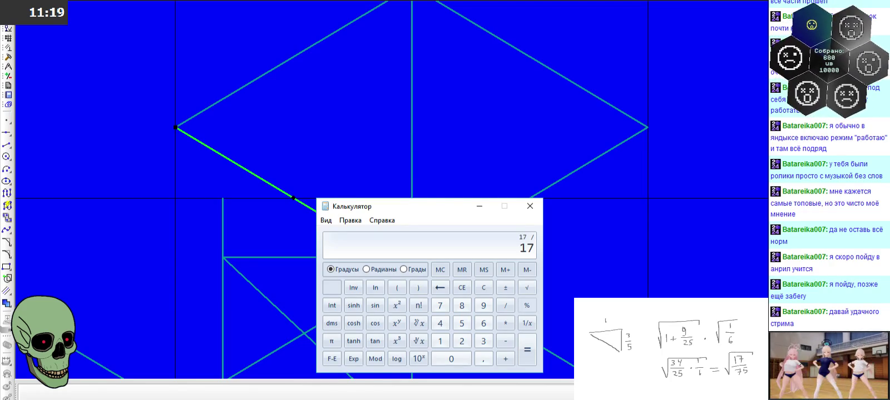
type("75")
key("Return")
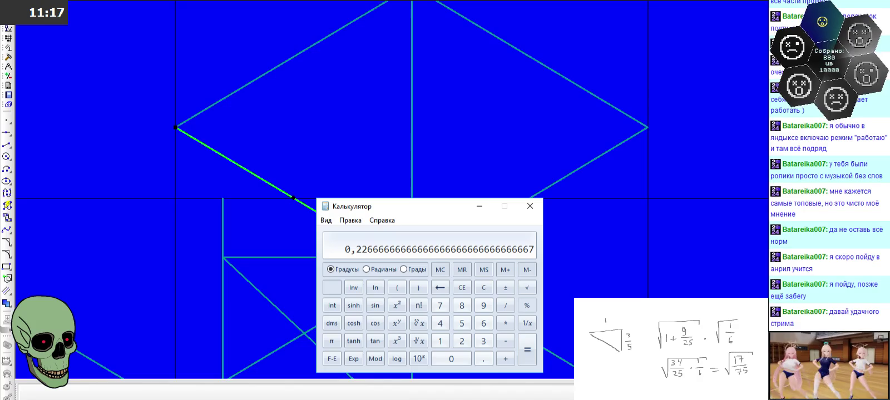
left_click(526, 287)
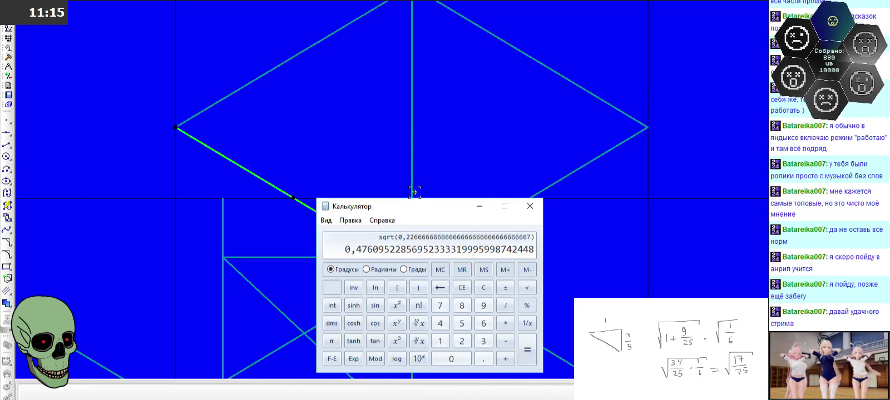
key("alt+Tab")
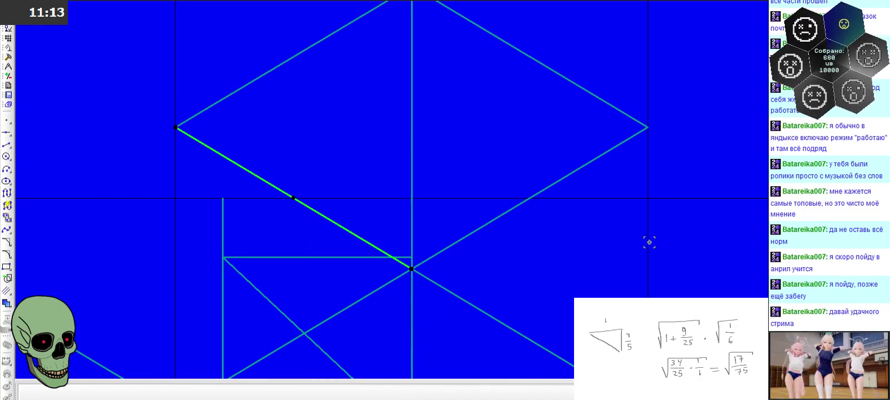
Start a new segment with its length fixed at 0.4761, the √(17/75) value
left_click(14, 146)
left_click(276, 394)
type("0,")
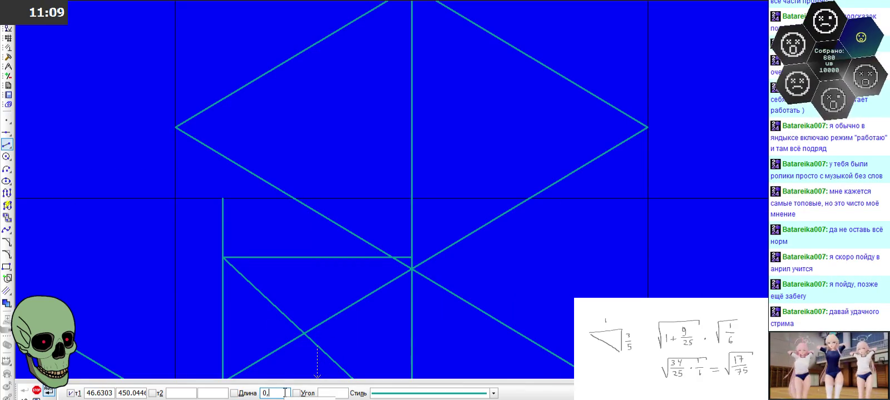
type("47")
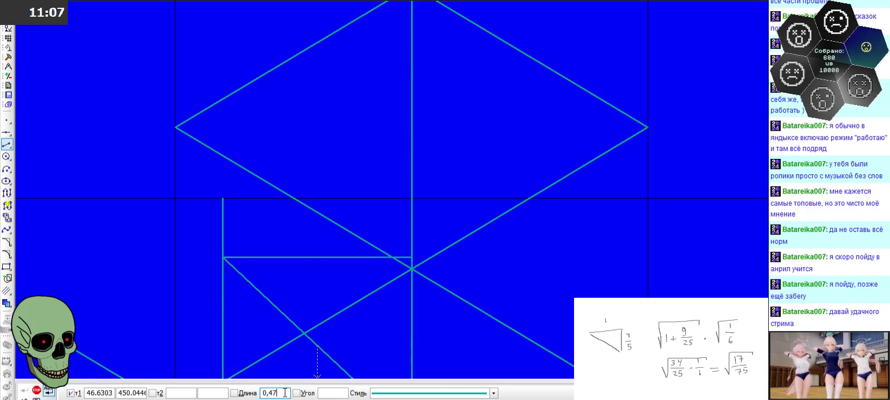
type("609")
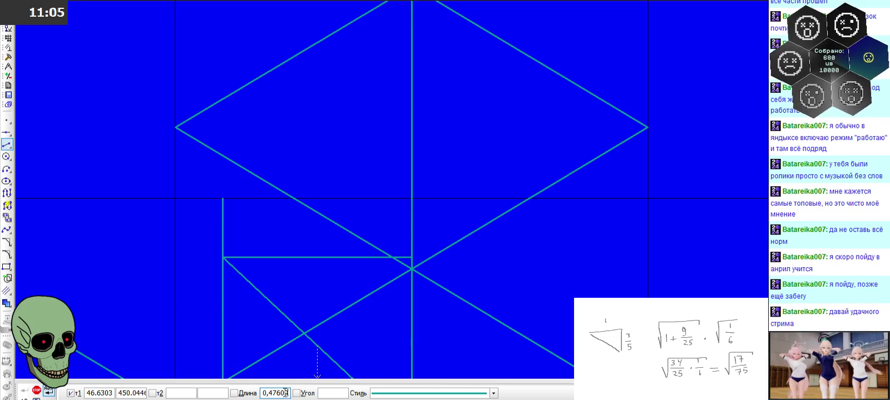
type("5228569523333")
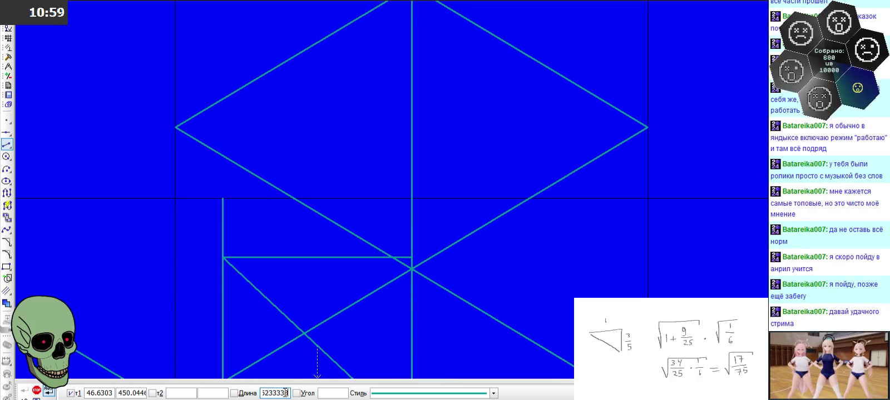
type("3")
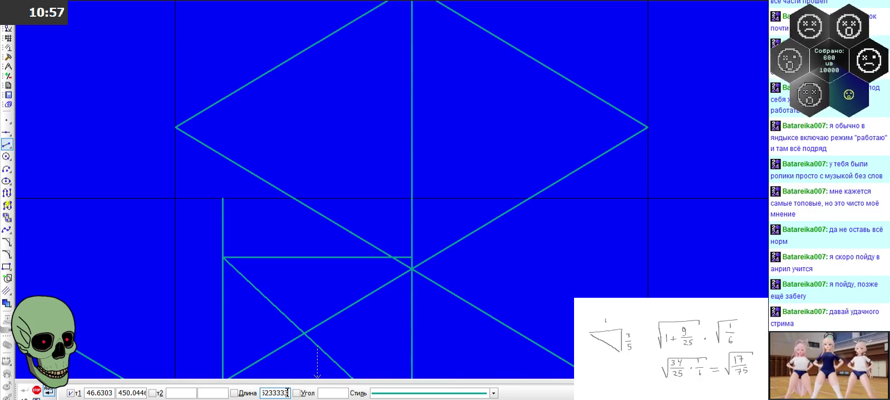
key("BackSpace")
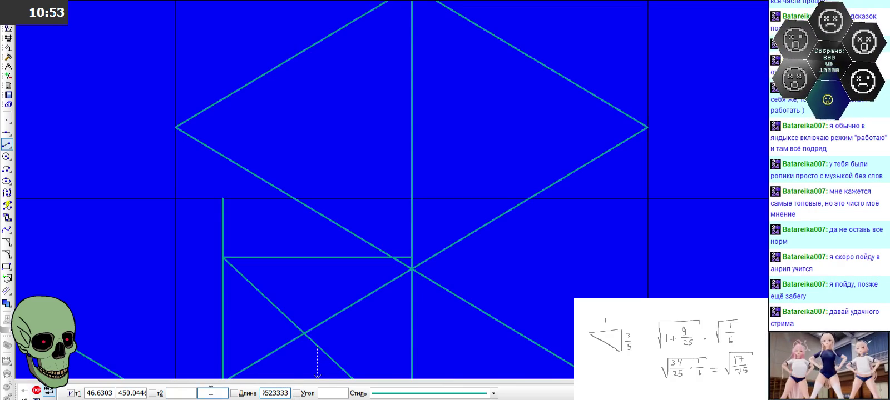
type("0.4761")
key("Return")
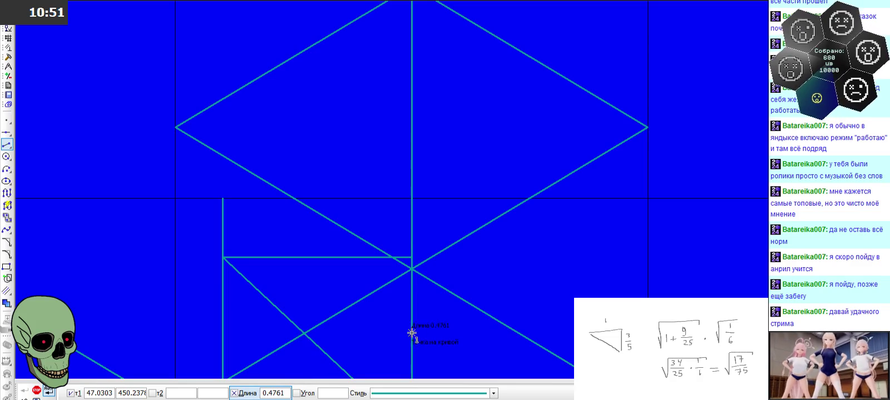
scroll(359, 281, "up", 1)
scroll(358, 280, "up", 2)
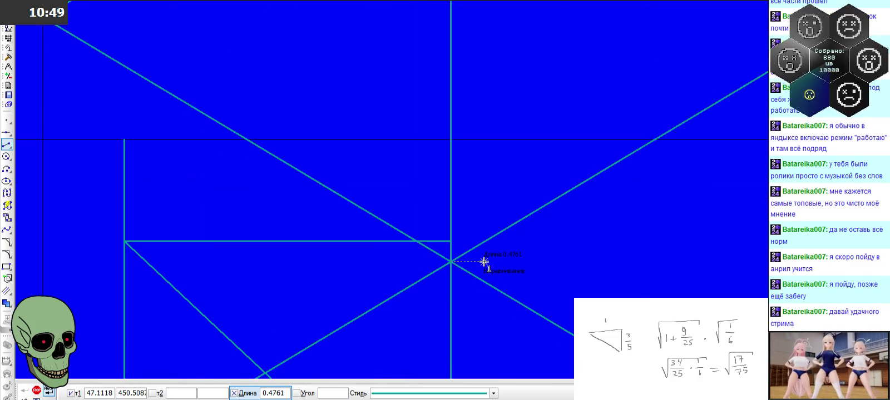
Draw a horizontal (0°) segment from the diagonal intersection to the central vertical line
left_click(451, 261)
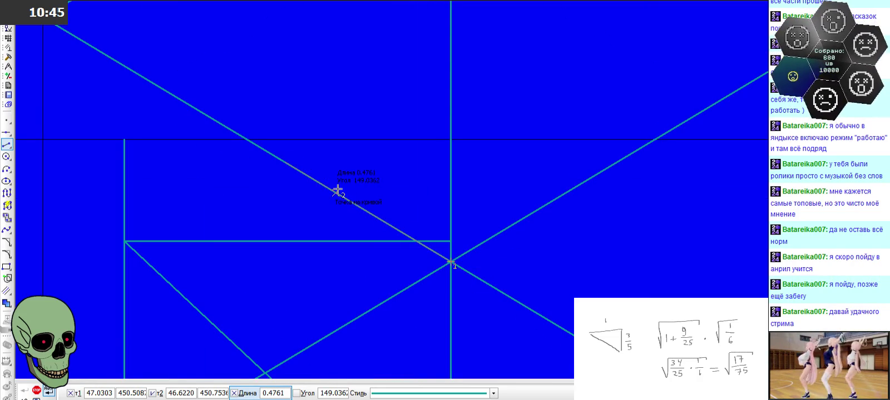
left_click(337, 190)
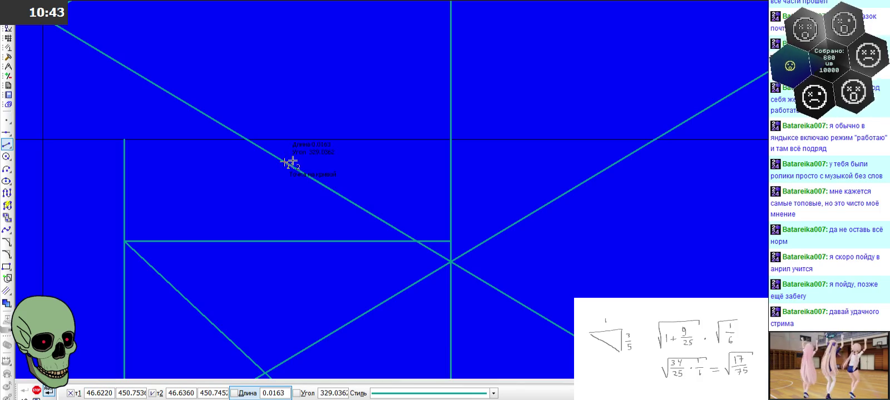
scroll(431, 133, "down", 3)
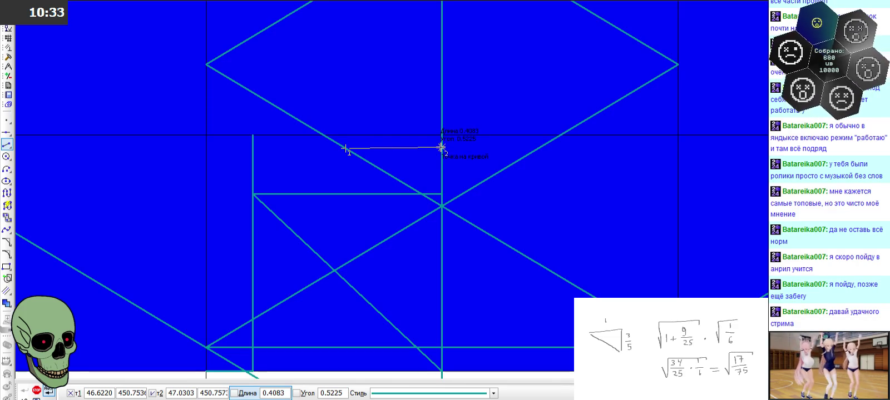
type("0")
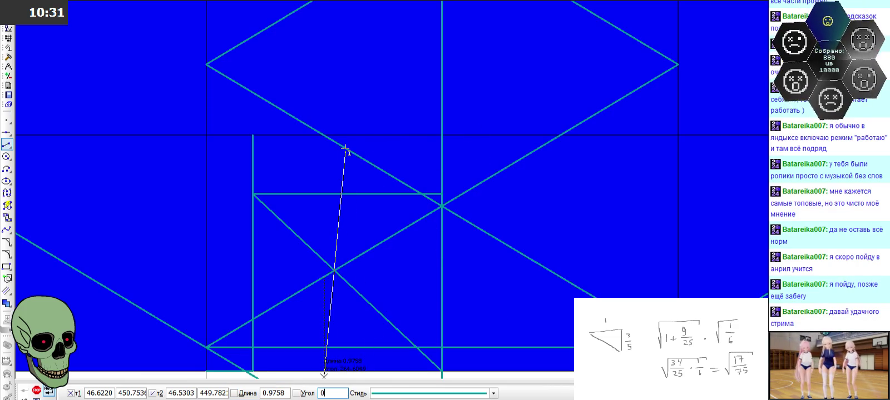
key("Return")
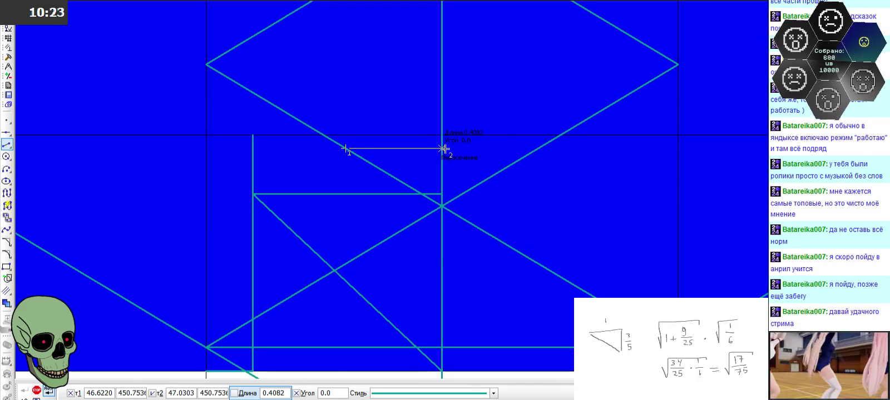
left_click(443, 149)
scroll(341, 133, "up", 3)
scroll(369, 105, "up", 2)
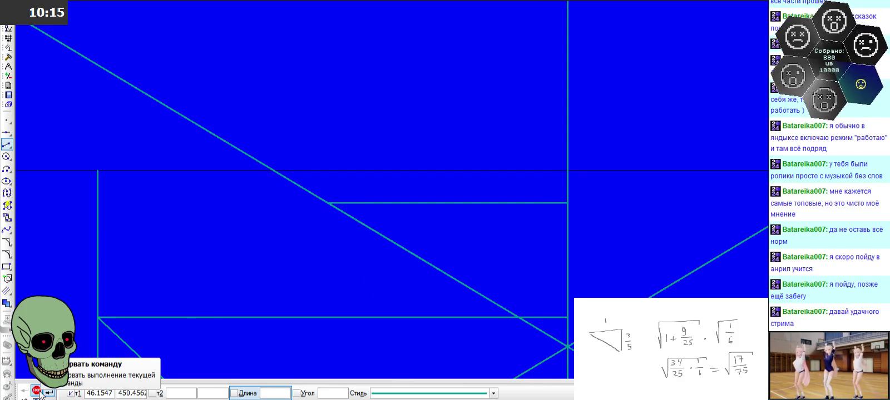
left_click(567, 203)
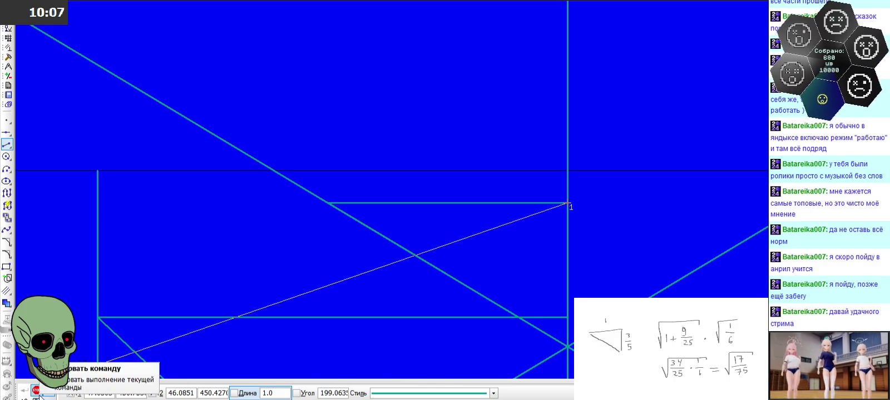
left_click(36, 391)
scroll(423, 168, "down", 3)
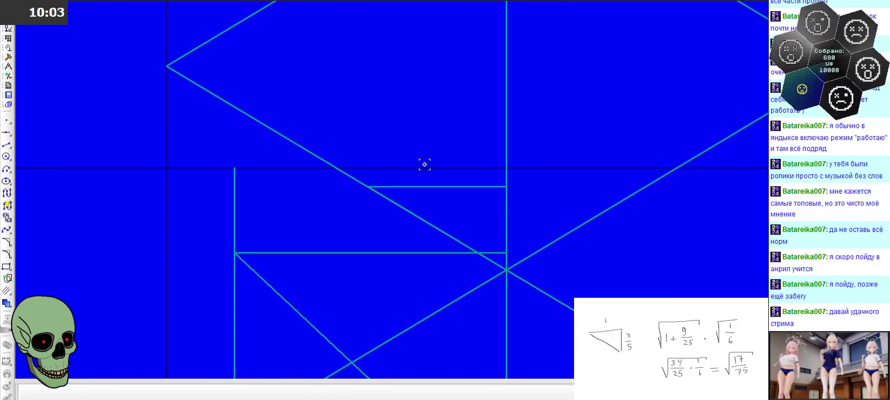
scroll(424, 163, "down", 1)
scroll(424, 164, "down", 1)
scroll(424, 178, "down", 1)
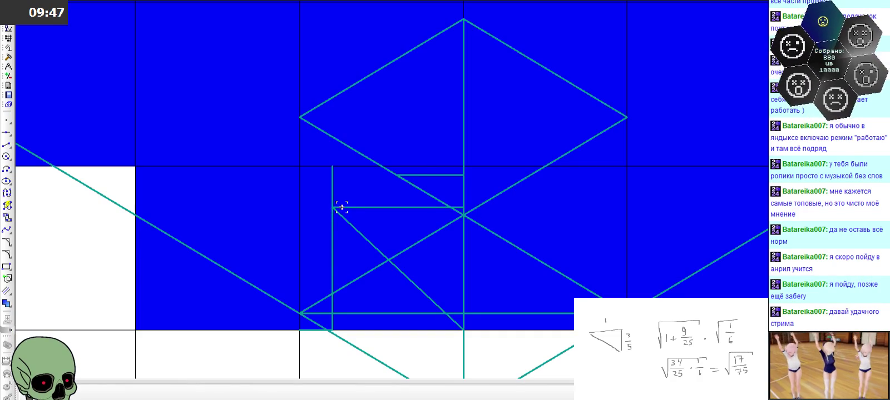
scroll(442, 106, "up", 3)
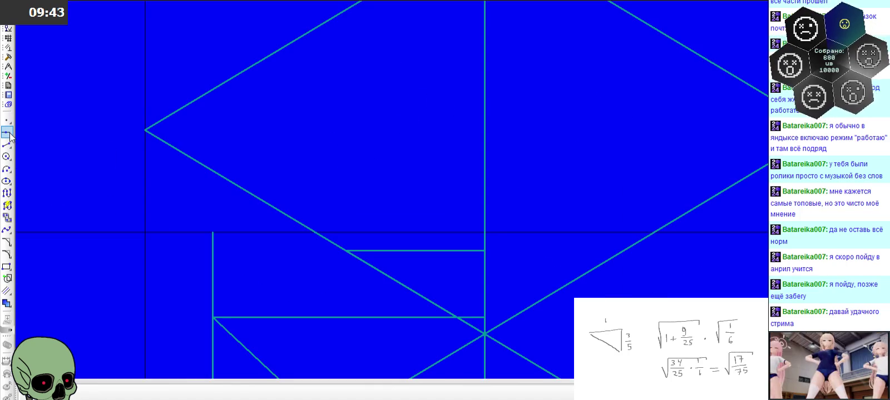
Add an auxiliary line parallel to the rising diagonal through the diagonal intersection point
left_click_drag(7, 132, 63, 136)
left_click(63, 136)
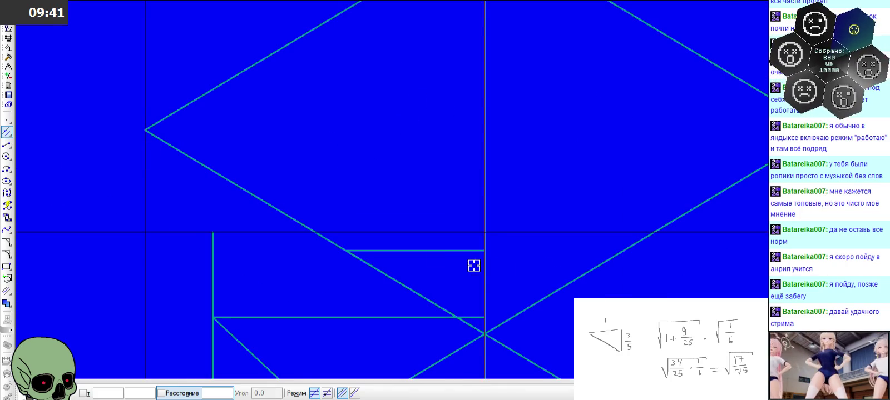
left_click(535, 302)
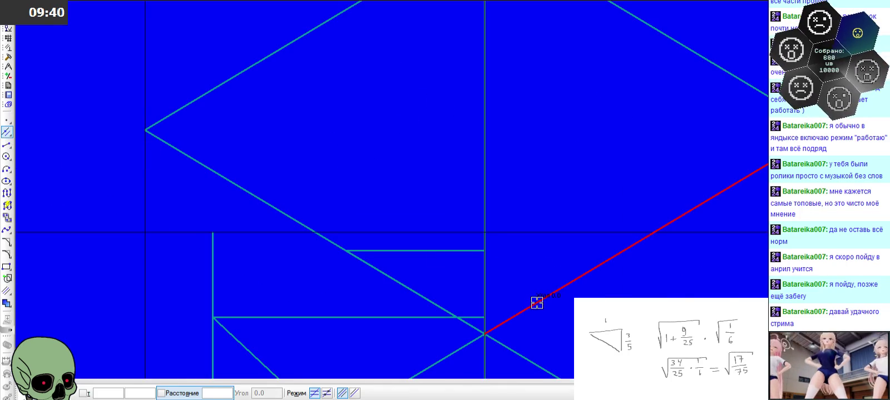
left_click(346, 251)
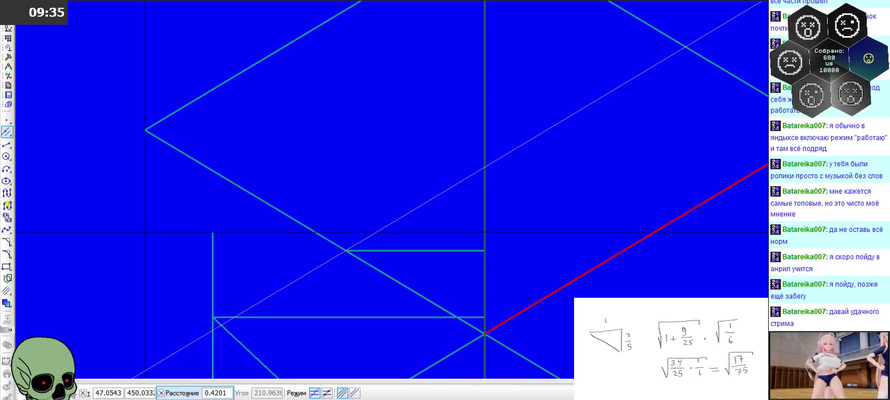
left_click(22, 393)
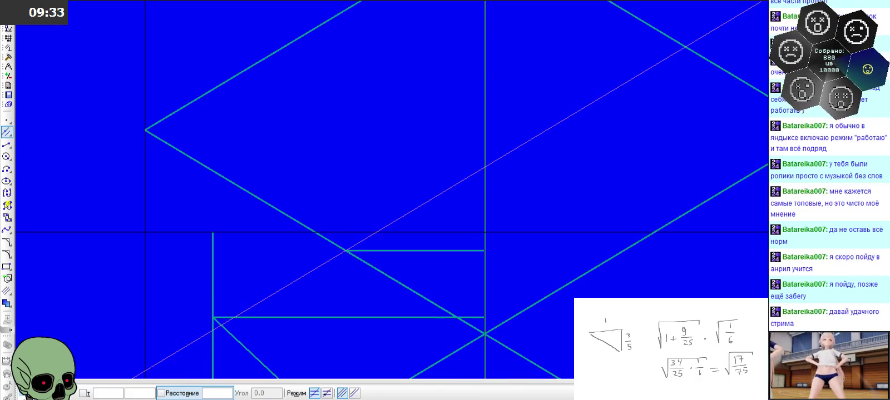
scroll(355, 85, "down", 3)
scroll(356, 85, "up", 1)
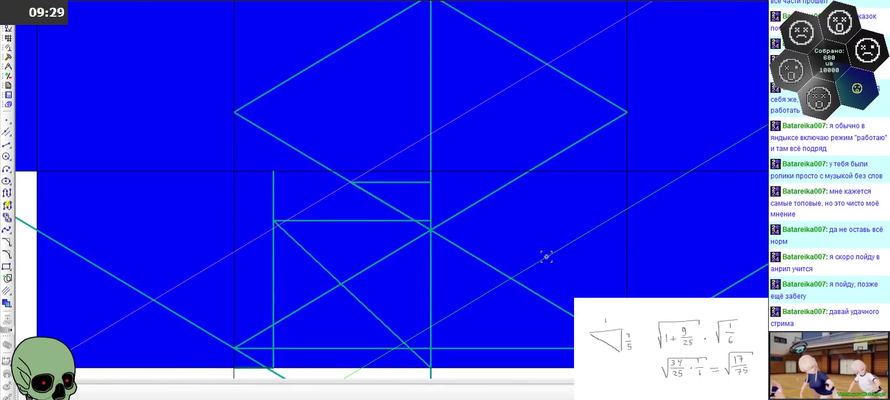
scroll(540, 230, "down", 2)
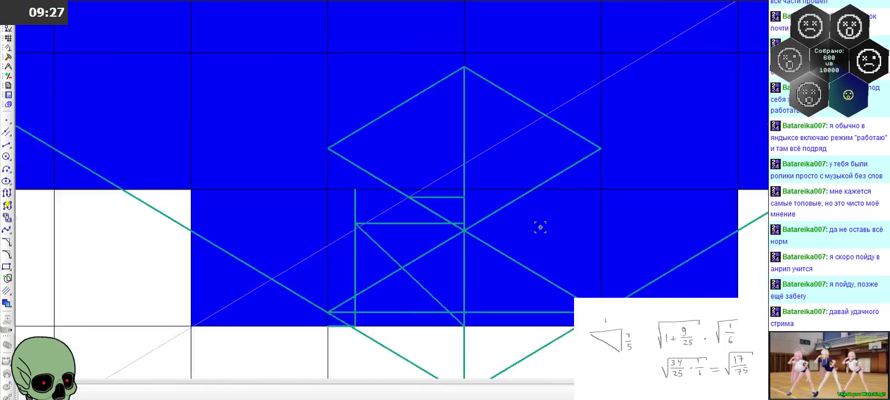
scroll(508, 179, "up", 2)
scroll(507, 175, "up", 2)
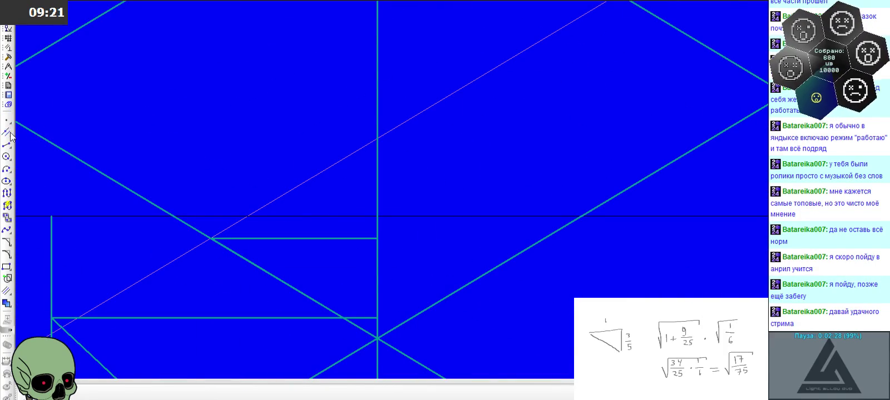
Add a second parallel auxiliary line through the point on the vertical line
left_click(10, 133)
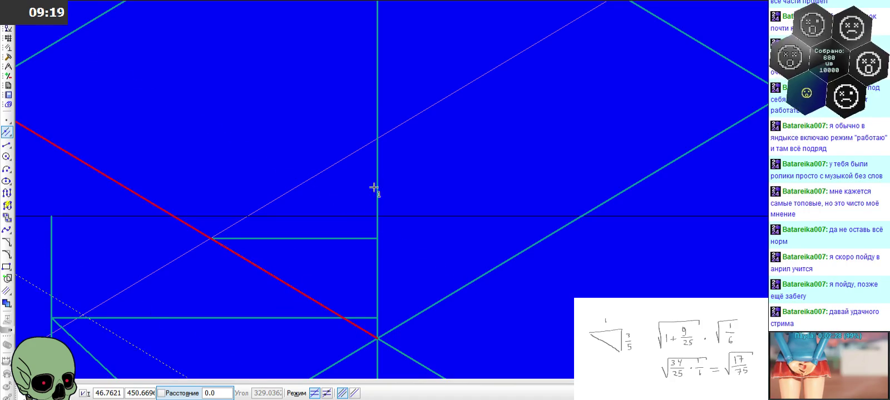
left_click(378, 138)
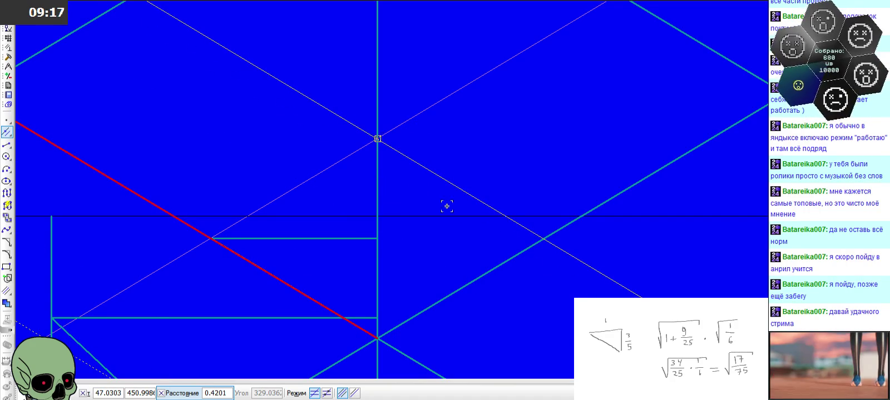
key("Escape")
scroll(441, 247, "down", 1)
left_click(6, 144)
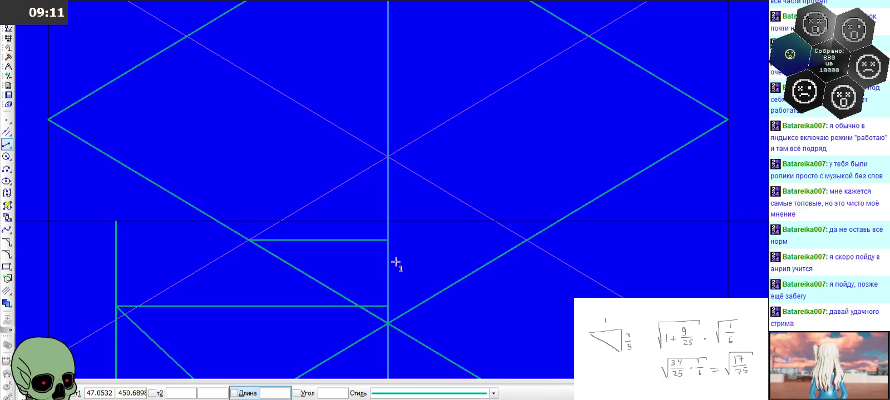
scroll(395, 262, "down", 1)
scroll(395, 262, "down", 1)
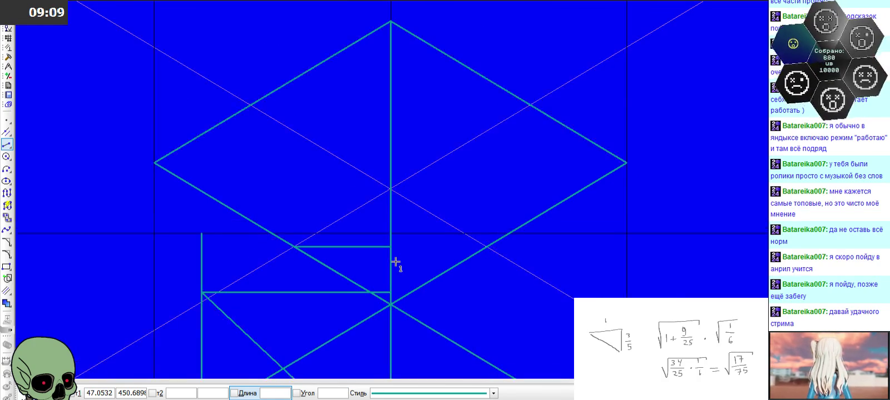
scroll(395, 262, "down", 2)
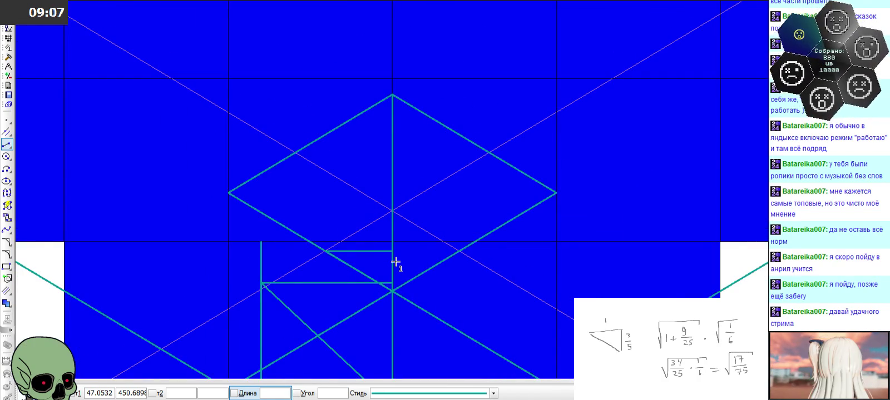
scroll(395, 262, "down", 1)
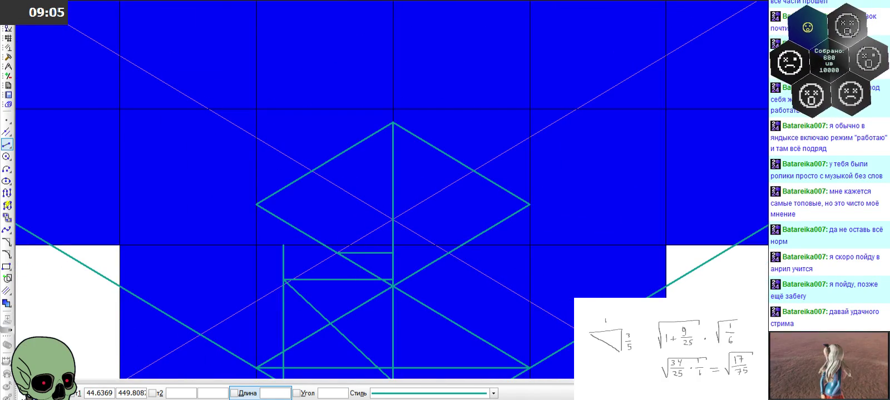
key("Escape")
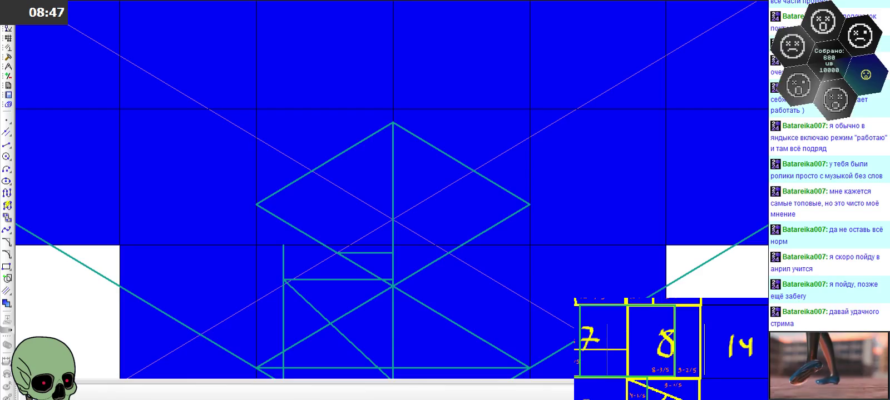
scroll(367, 172, "down", 1)
scroll(369, 172, "down", 1)
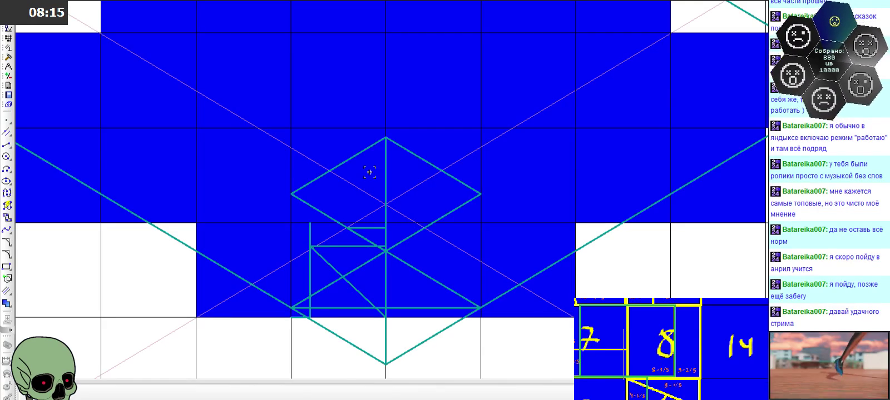
scroll(372, 209, "up", 2)
scroll(371, 209, "up", 3)
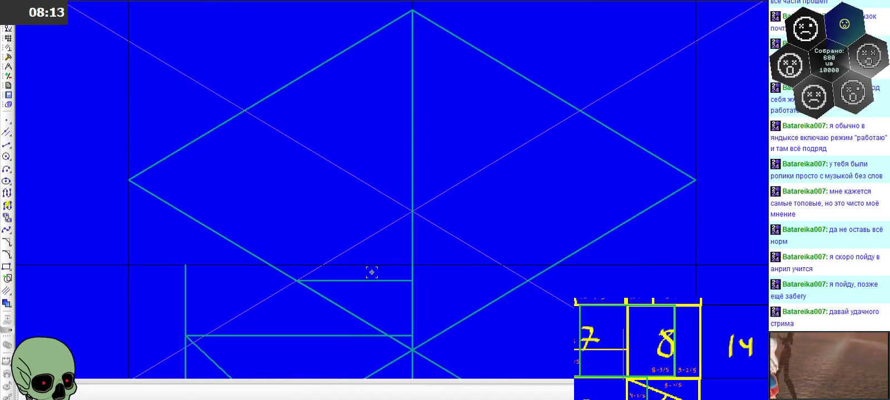
left_click(367, 280)
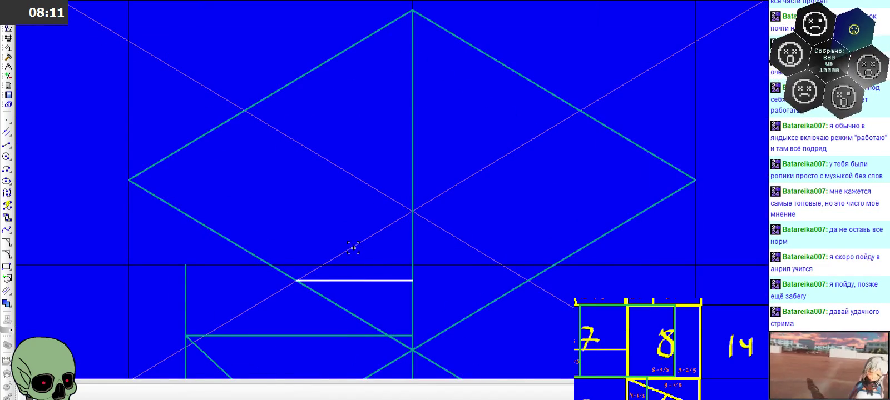
scroll(447, 238, "down", 1)
scroll(407, 192, "down", 1)
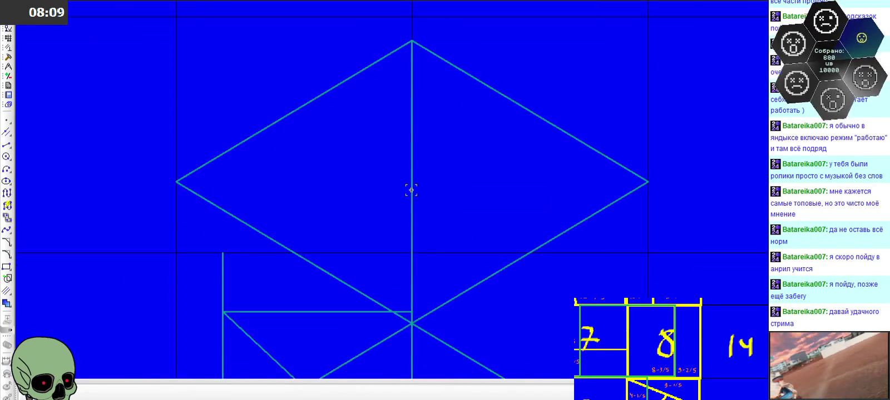
scroll(411, 191, "down", 1)
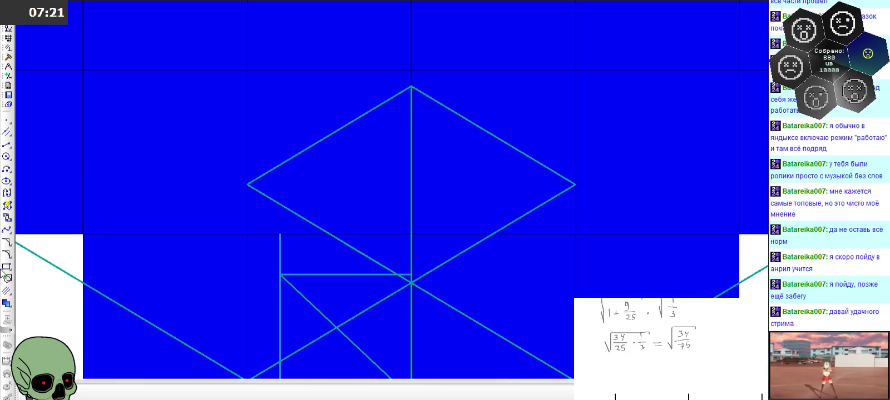
left_click(7, 145)
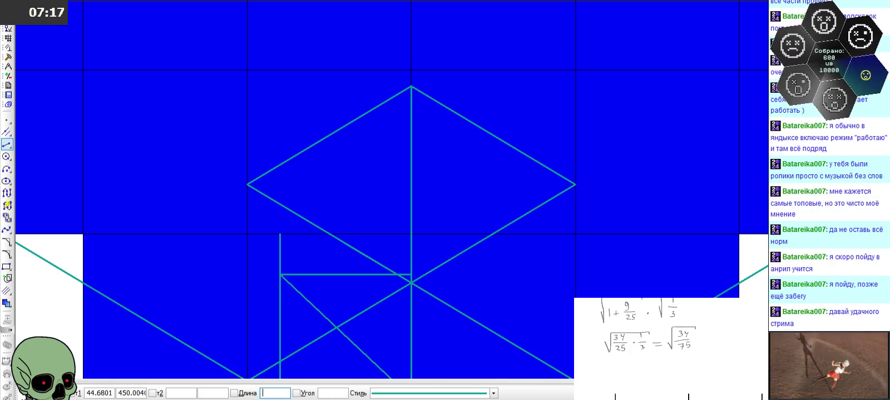
key("Escape")
scroll(343, 276, "up", 3)
left_click(407, 242)
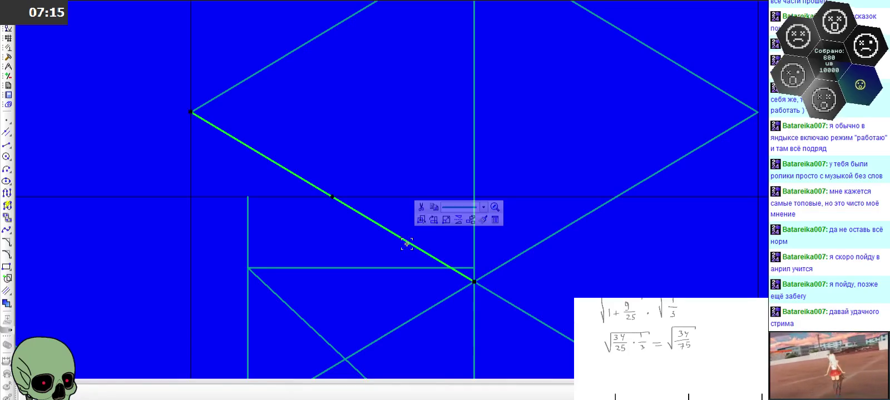
left_click(387, 252)
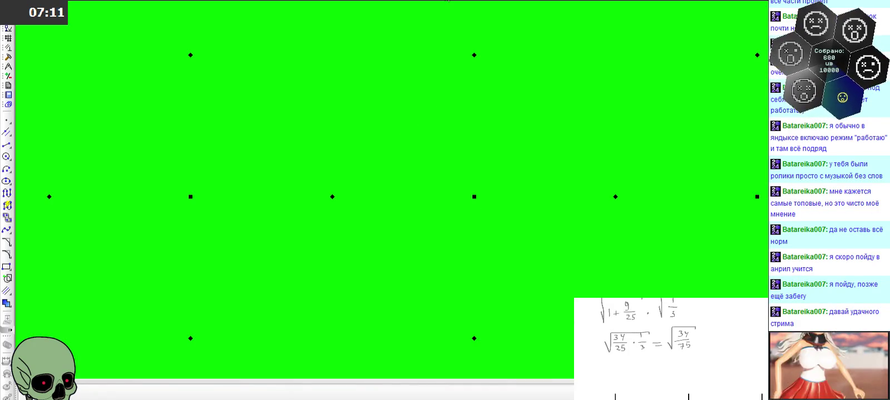
scroll(453, 198, "down", 3)
key("Escape")
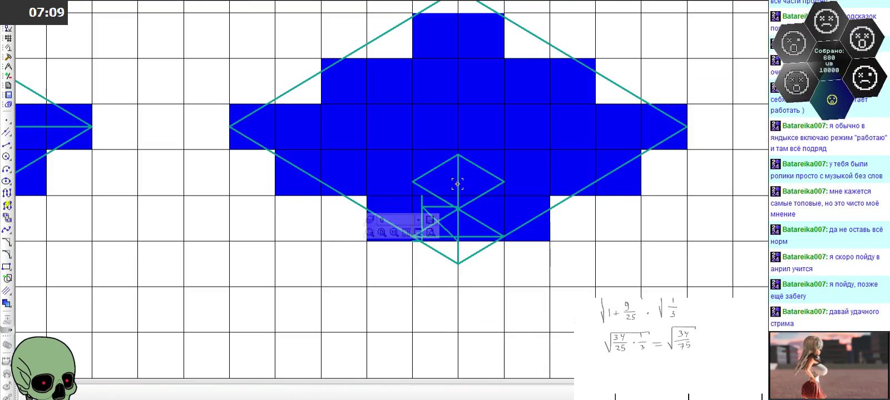
scroll(450, 213, "up", 3)
scroll(450, 213, "up", 1)
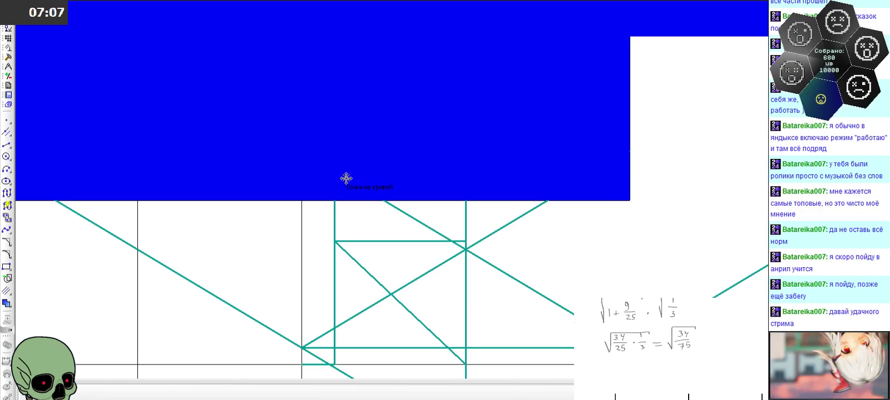
left_click(384, 106)
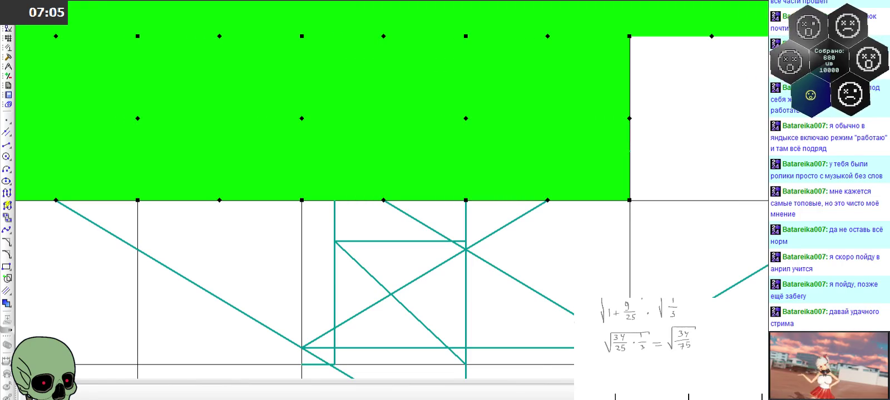
scroll(337, 212, "down", 2)
key("Escape")
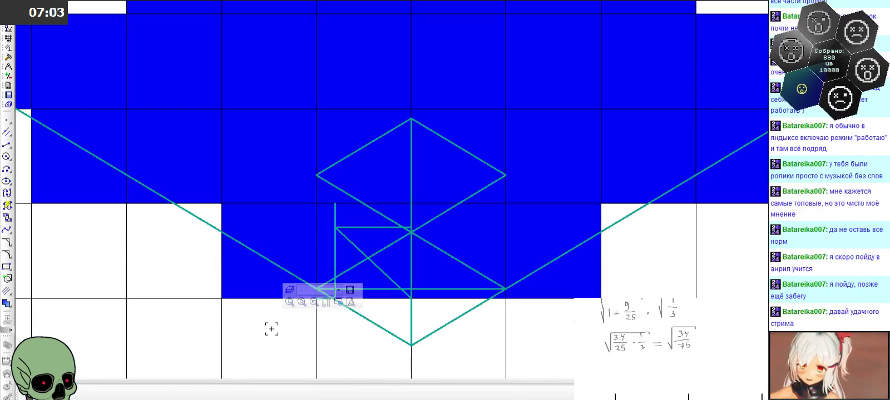
scroll(389, 234, "up", 1)
scroll(376, 192, "up", 1)
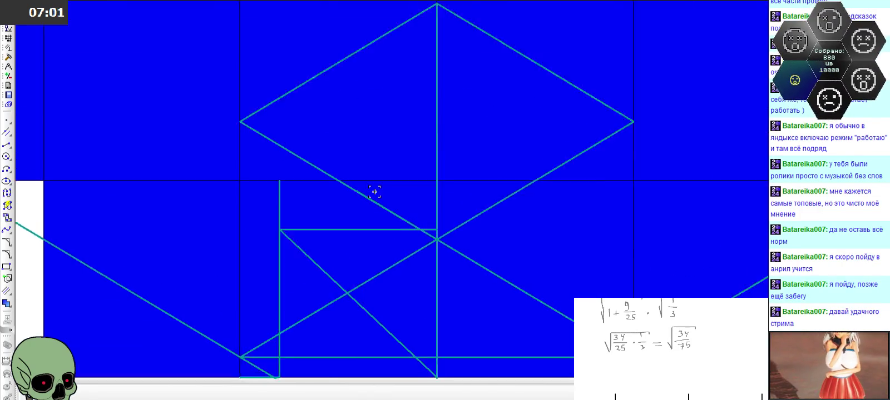
scroll(374, 189, "up", 1)
left_click(354, 195)
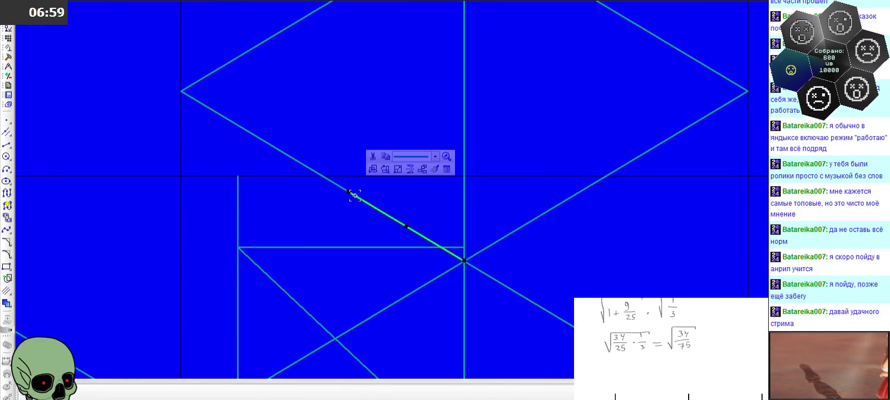
key("Escape")
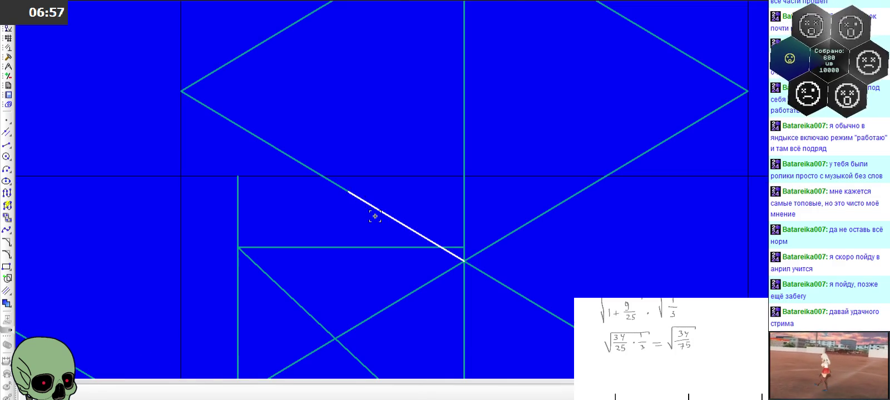
scroll(375, 216, "down", 1)
scroll(362, 170, "up", 1)
scroll(361, 171, "up", 2)
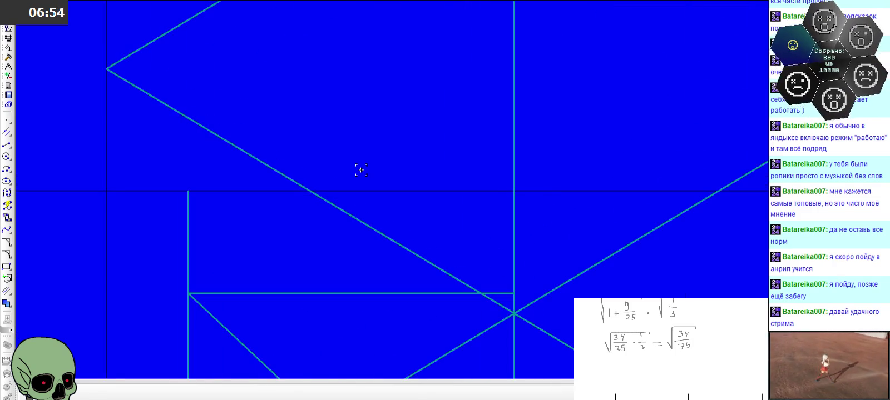
left_click(7, 144)
Draw a 0.6733-long segment from the rhombus's bottom vertex along its lower-left edge
left_click(269, 393)
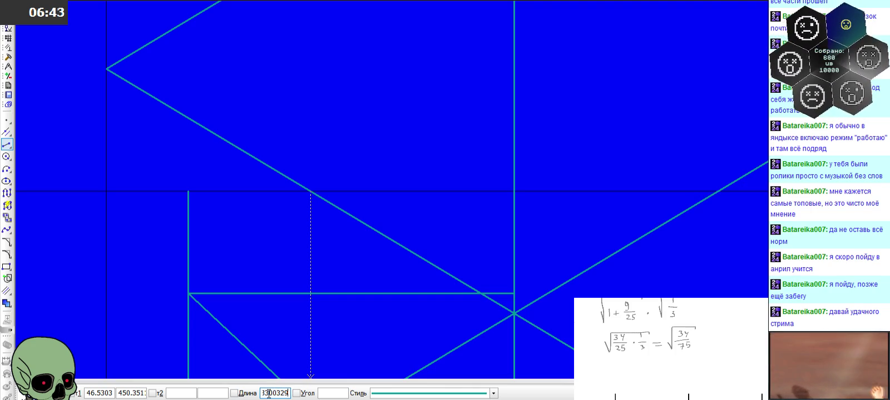
key("BackSpace")
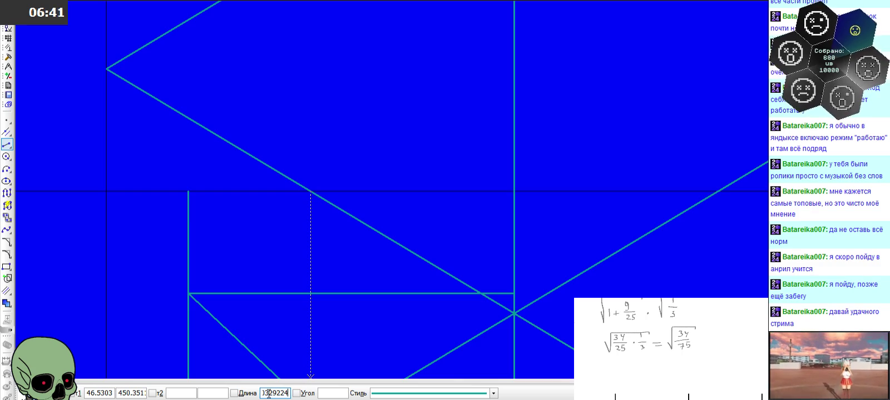
key("Right")
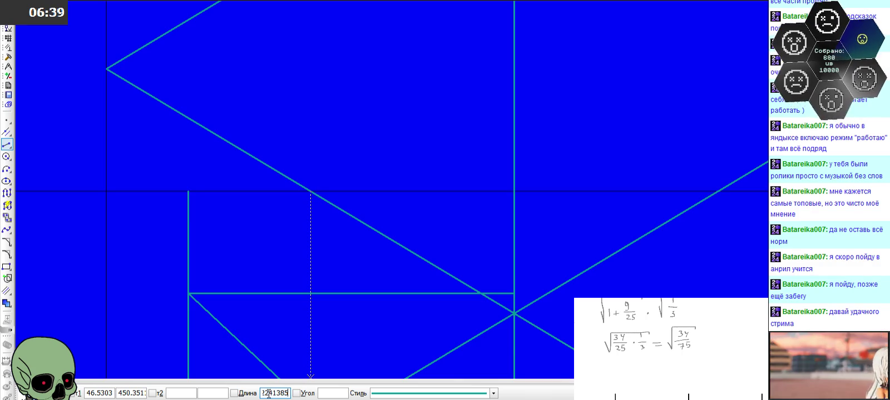
key("Return")
left_click(514, 315)
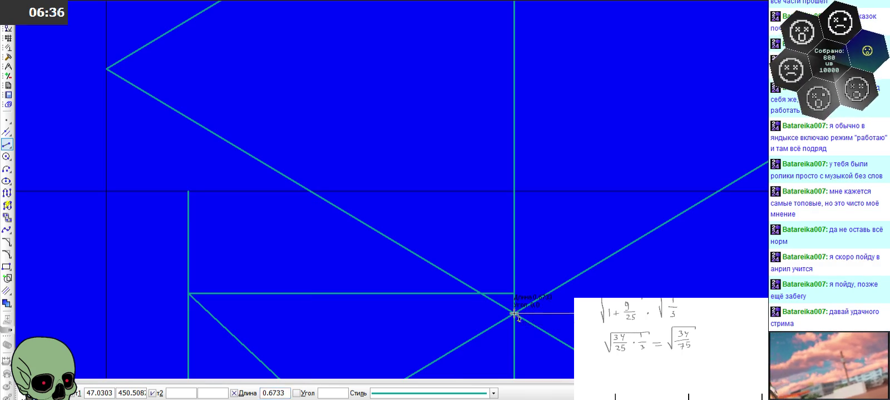
left_click(401, 241)
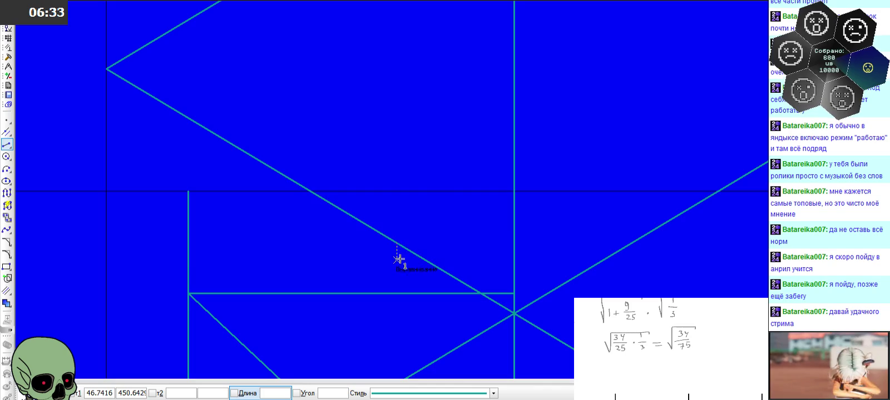
Cancel the unfinished second segment and switch to the parallel-line tool
left_click(280, 173)
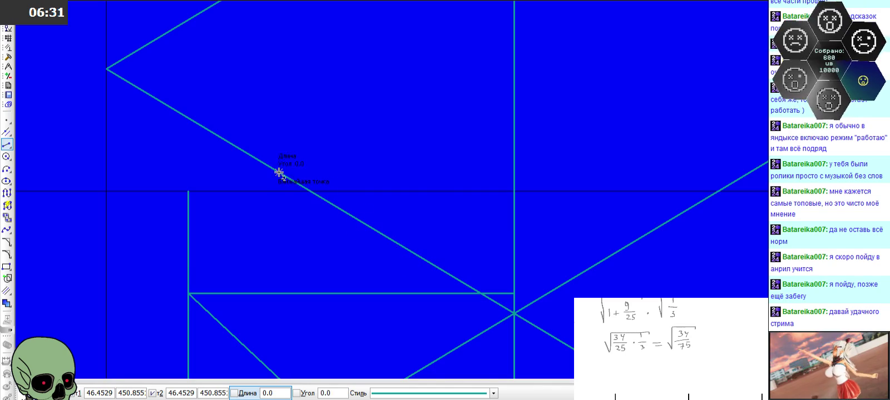
scroll(359, 267, "down", 3)
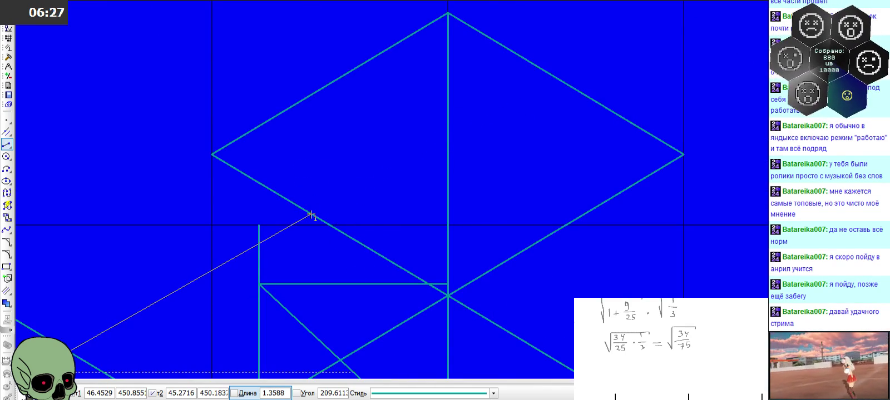
key("Escape")
left_click(7, 132)
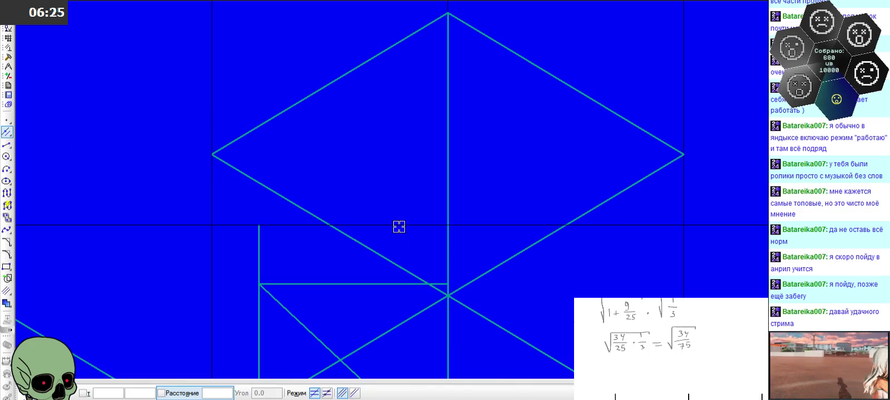
Add two auxiliary lines parallel to the rhombus's lower edges, crossing above the upper rhombus
left_click(474, 281)
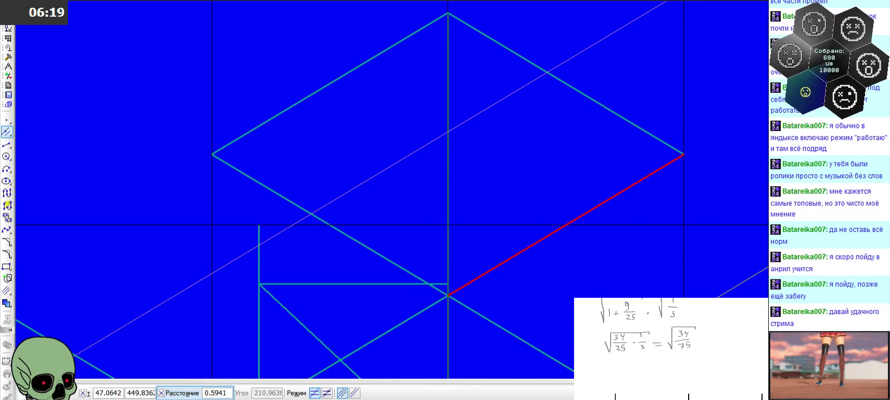
left_click(312, 214)
left_click(375, 254)
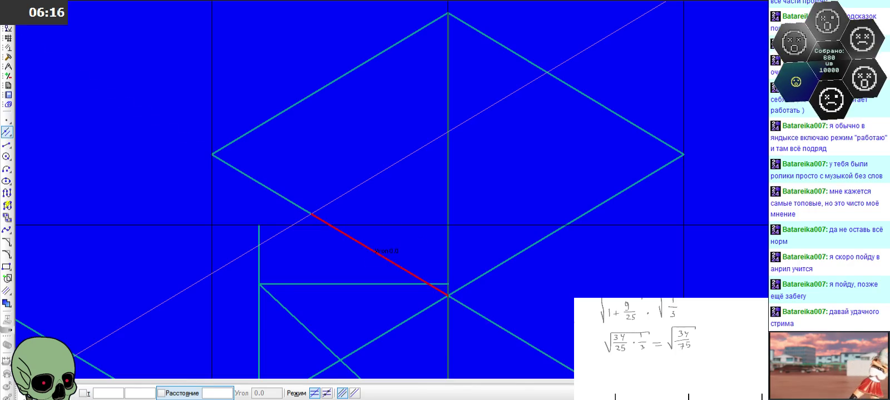
left_click(447, 131)
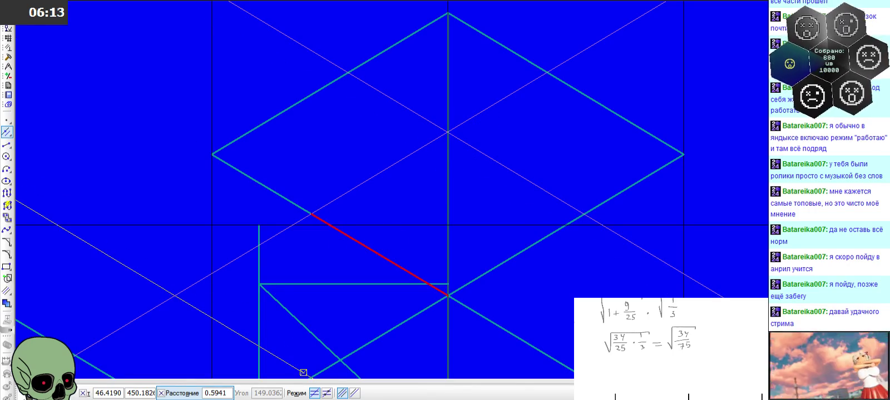
key("Escape")
scroll(441, 254, "down", 1)
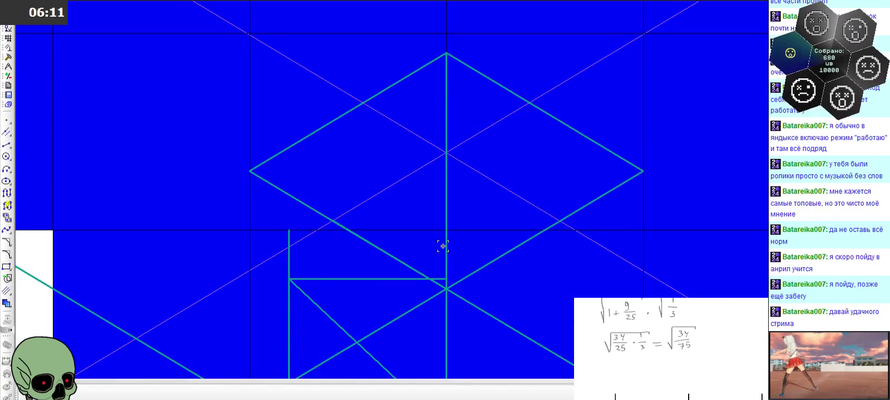
scroll(443, 247, "down", 1)
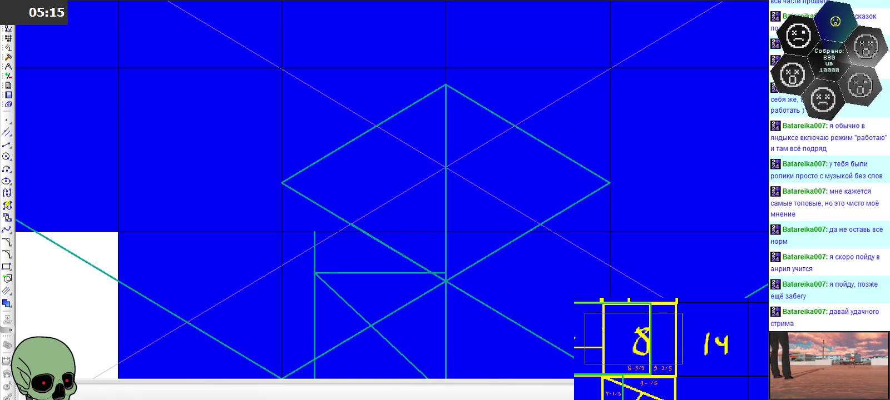
scroll(346, 124, "up", 3)
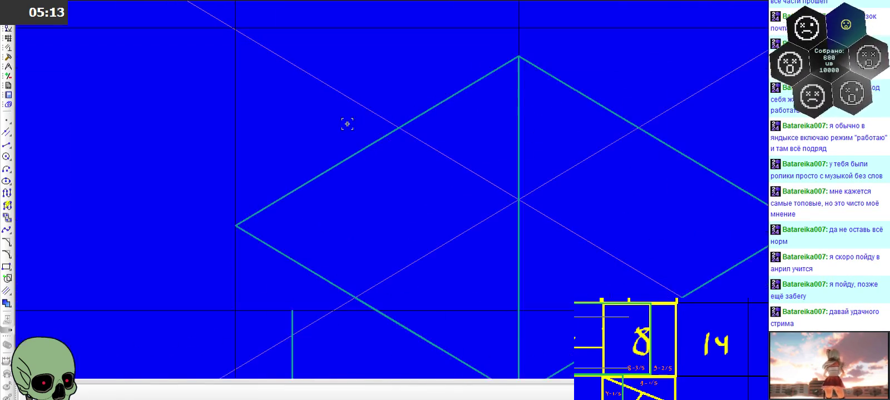
Draw a segment from a point on the lower-left edge to the rhombus's top vertex
left_click(7, 145)
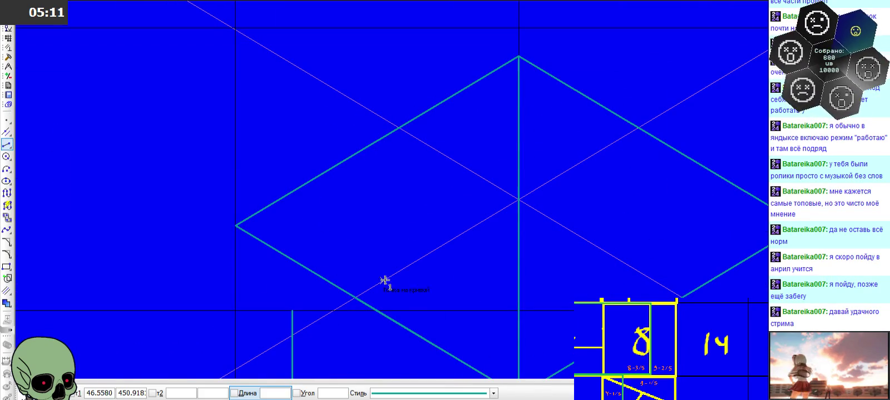
left_click(360, 295)
left_click(518, 56)
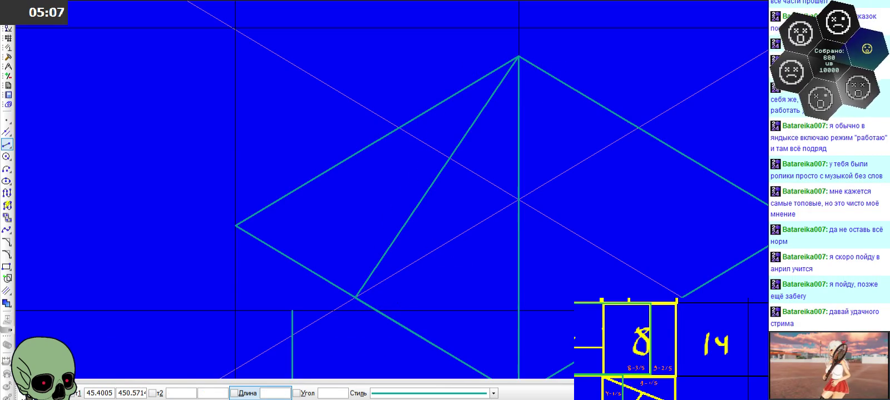
key("Escape")
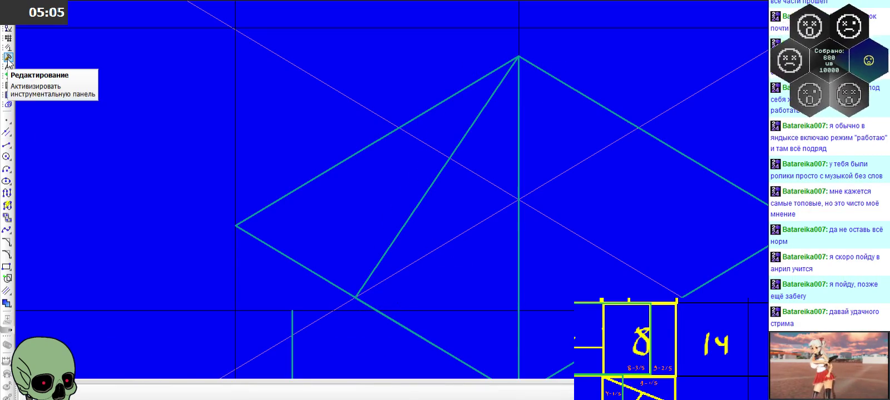
Measure the areas of the two resulting triangles with the Area measurement tool
left_click(8, 57)
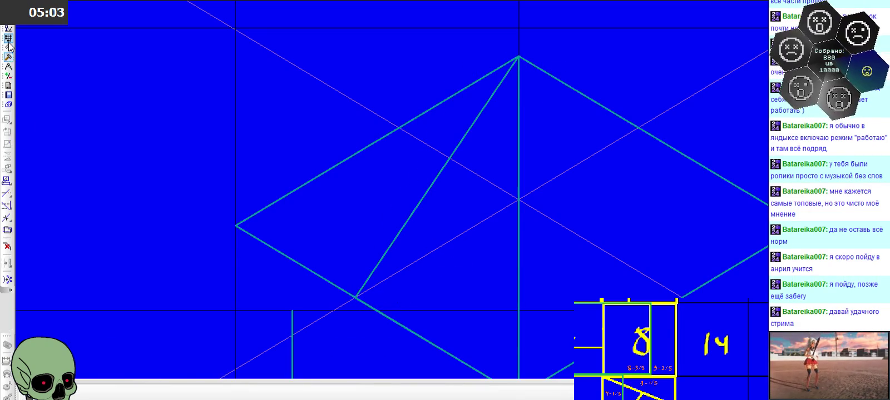
left_click(7, 66)
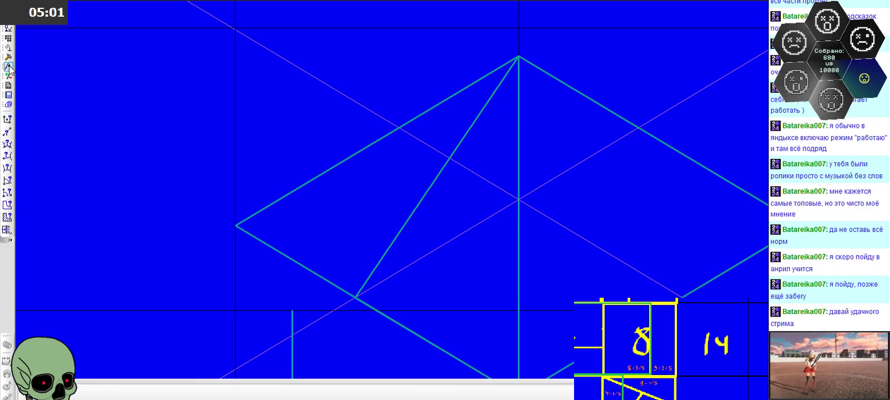
left_click(8, 218)
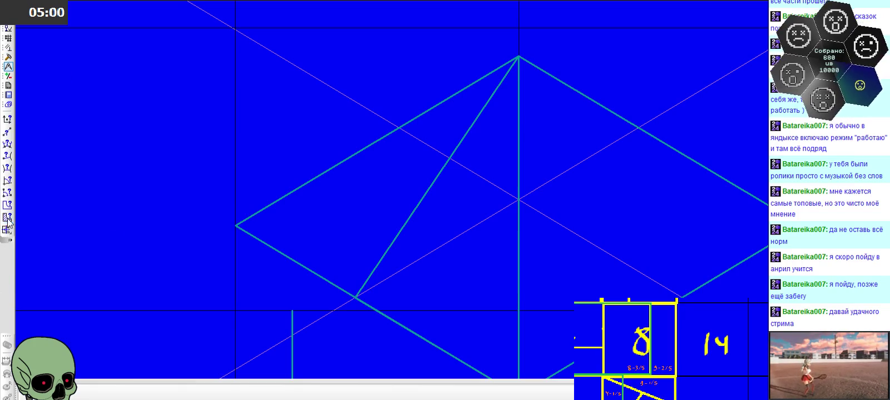
left_click(432, 215)
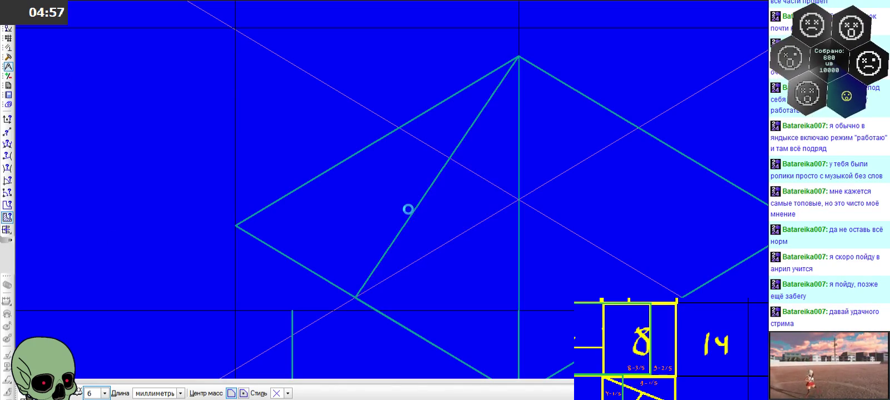
left_click(408, 209)
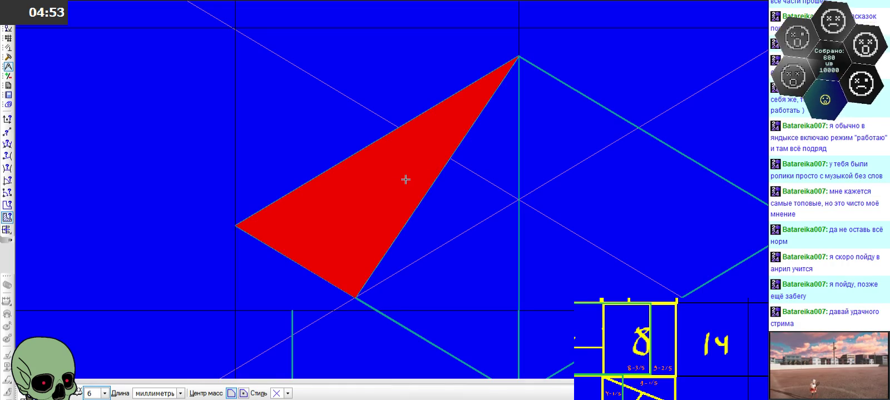
key("Escape")
key("Escape")
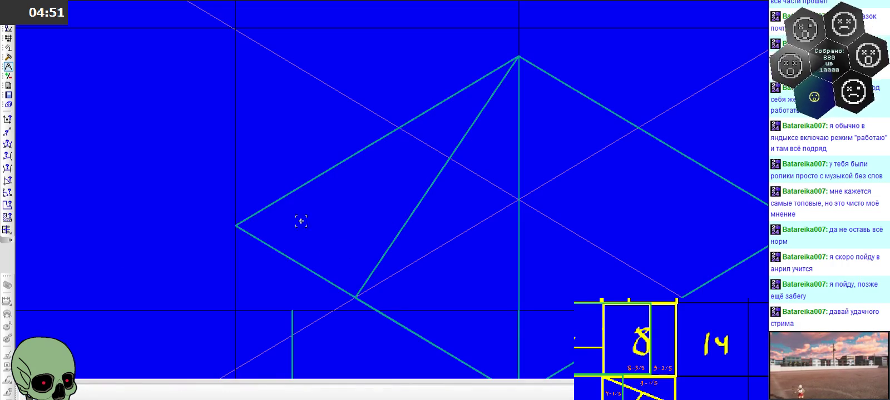
left_click(8, 28)
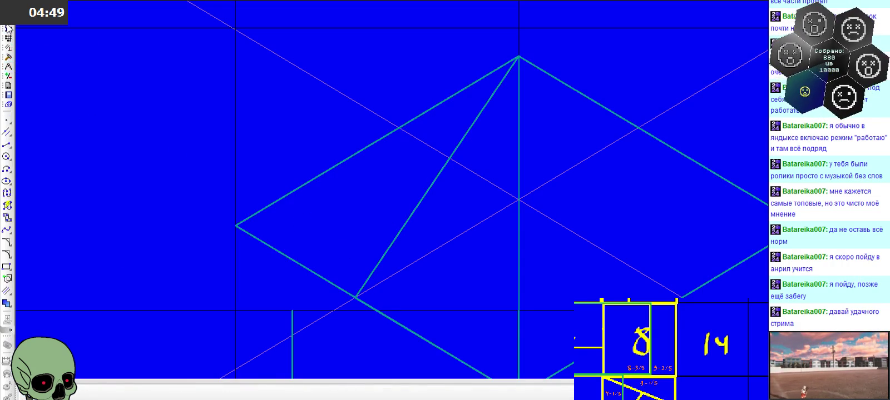
Draw segments from the lower-left edge point to the rhombus centre and up to the top vertex
left_click(11, 148)
left_click(355, 298)
left_click(518, 199)
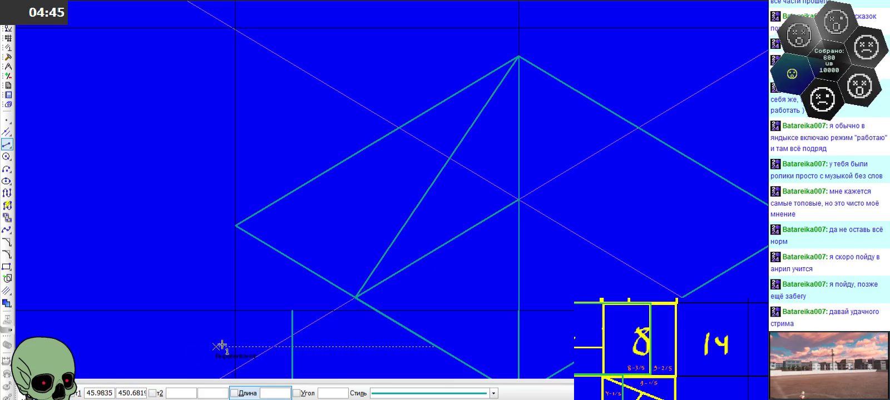
left_click(519, 199)
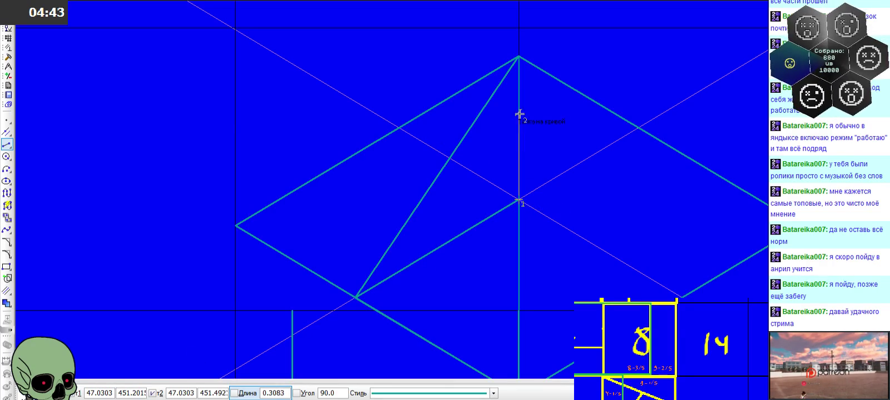
left_click(519, 57)
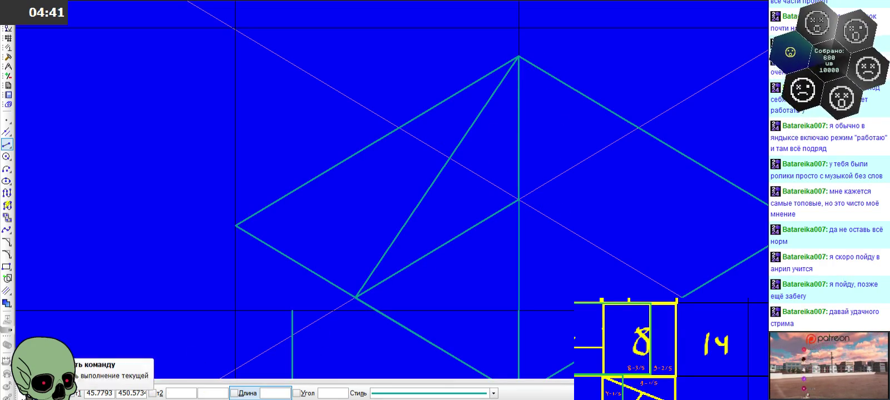
key("Escape")
Measure the left triangle's area, which reads 0.257590
left_click(8, 66)
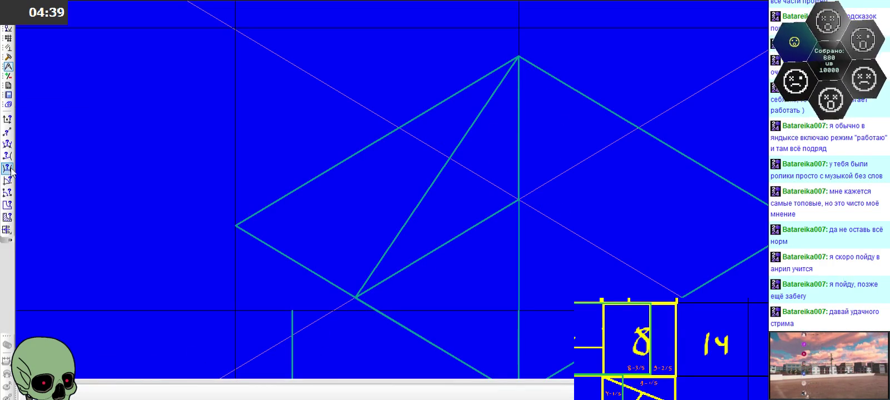
left_click(8, 218)
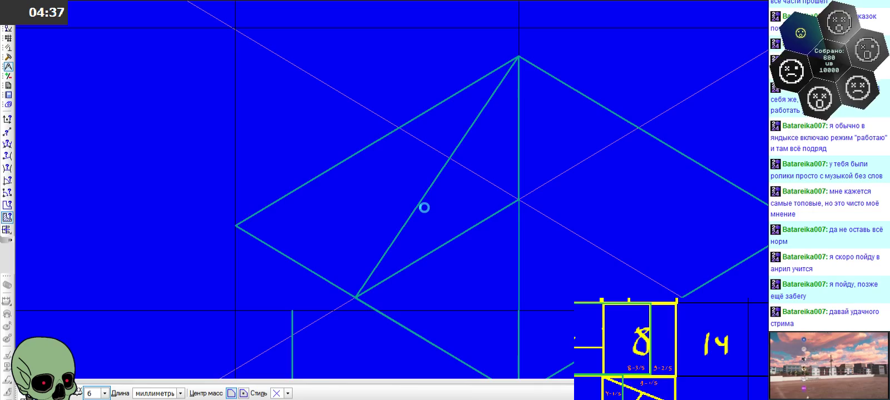
left_click(424, 208)
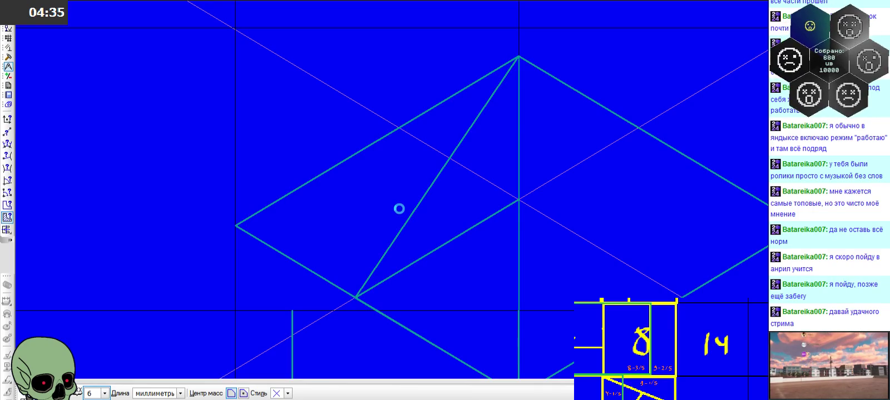
left_click(398, 209)
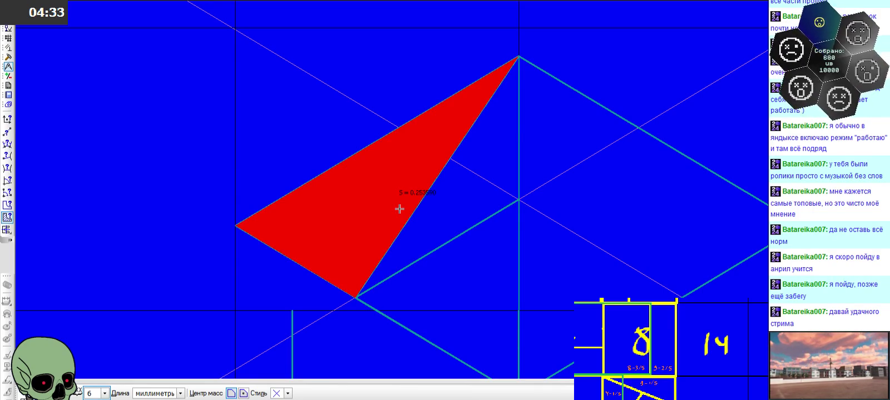
scroll(470, 113, "down", 2)
key("Escape")
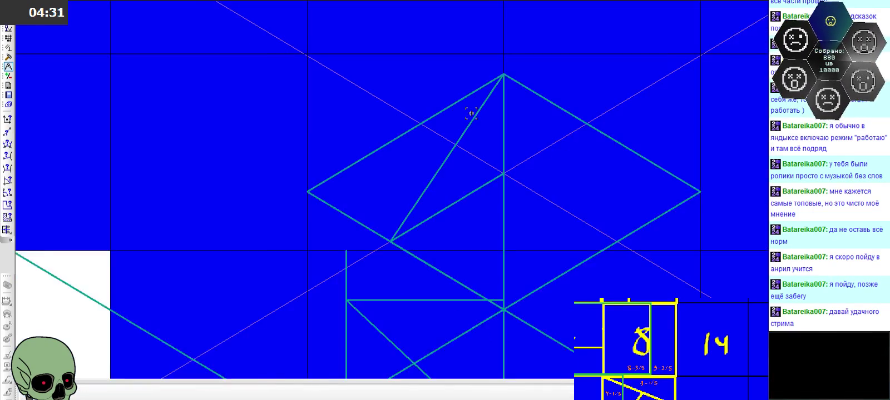
scroll(471, 113, "down", 1)
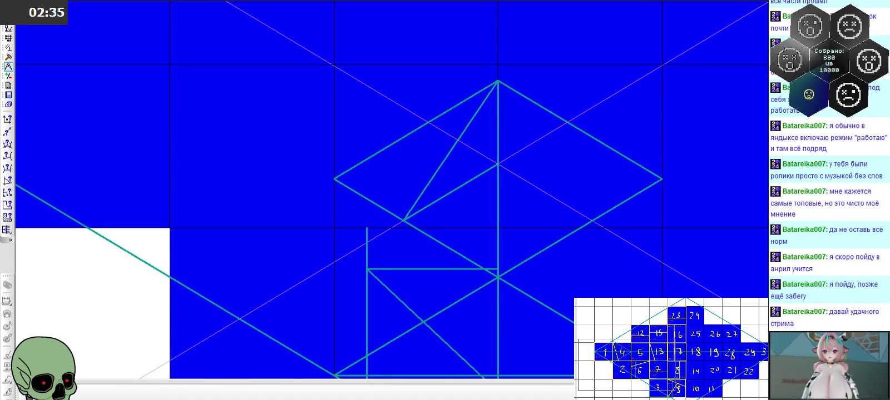
Zoom out until the whole blue grid figure with the teal rhombus and triangles is visible
scroll(538, 175, "down", 3)
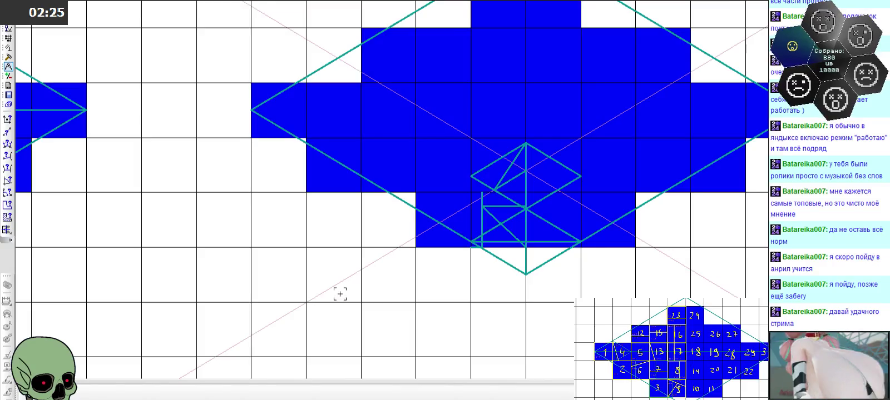
scroll(336, 260, "down", 1)
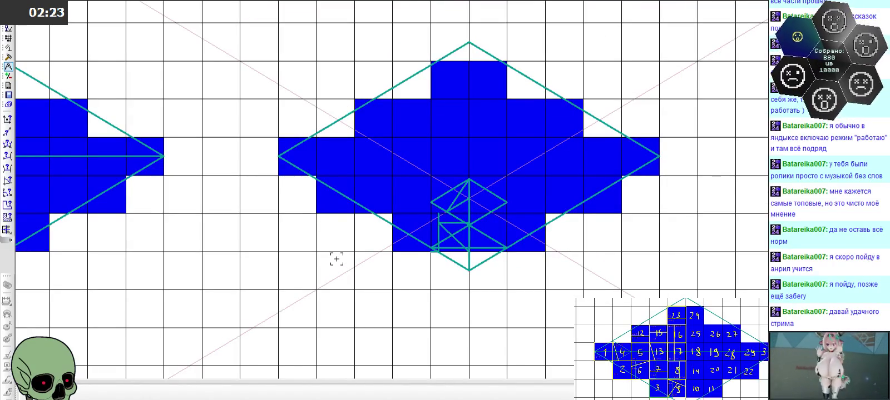
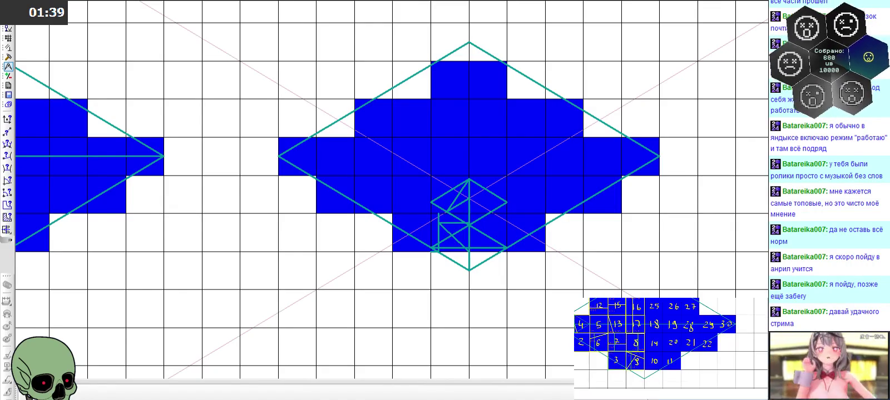
Return to the numbered grid picture in Paint and magnify it around cells 1 to 19
key("alt+Tab")
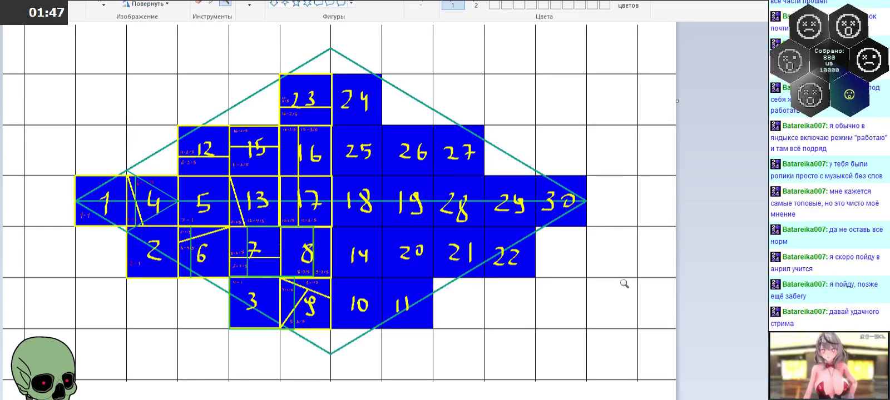
left_click(293, 273)
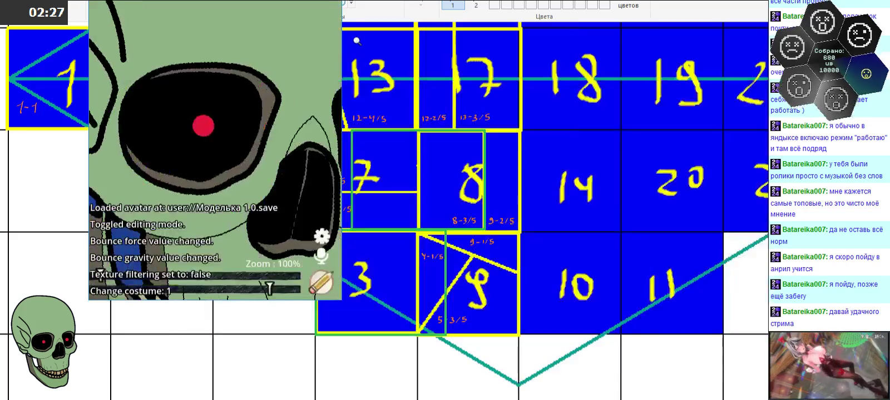
Zoom out the PNGTuber skull avatar and hide its large window to uncover the Paint grid
scroll(240, 43, "down", 4)
scroll(239, 41, "down", 1)
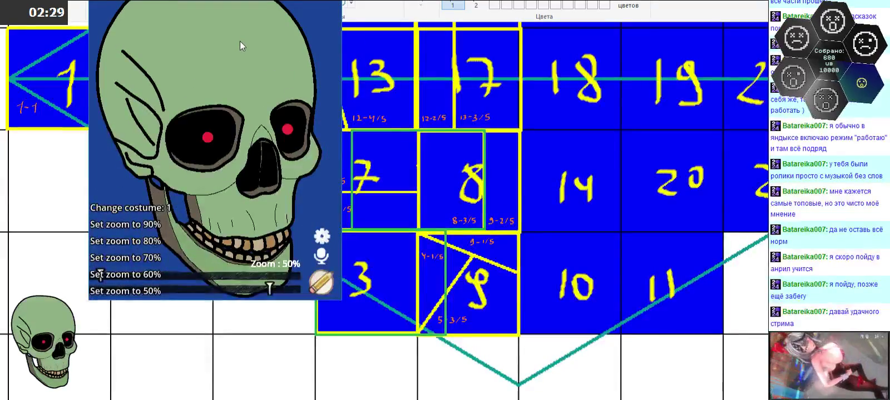
scroll(238, 33, "down", 1)
key("alt+Tab")
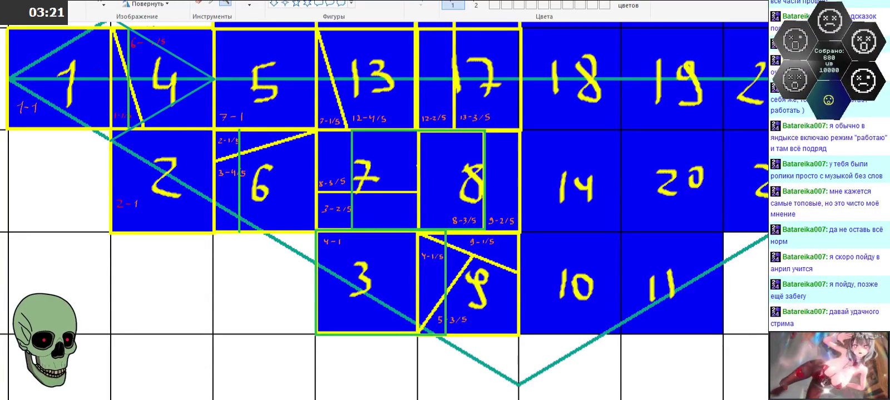
scroll(514, 140, "up", 3)
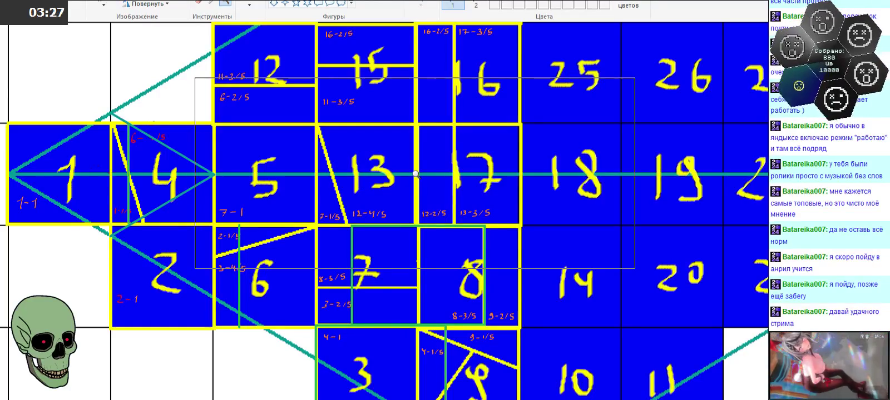
left_click(208, 143)
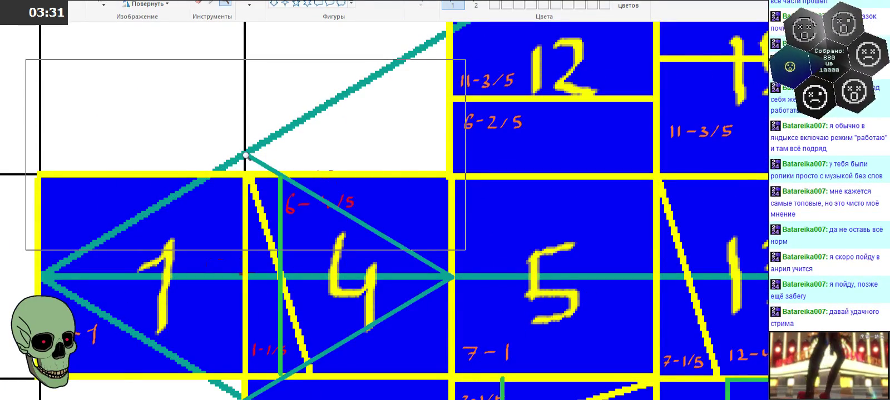
right_click(246, 155)
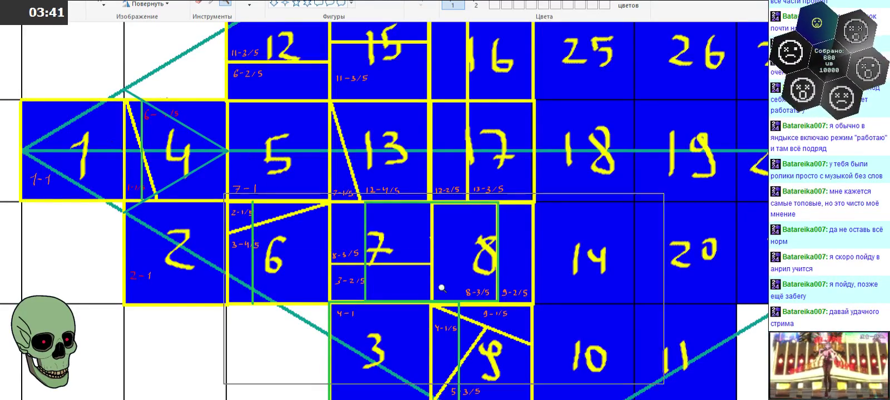
left_click(489, 319)
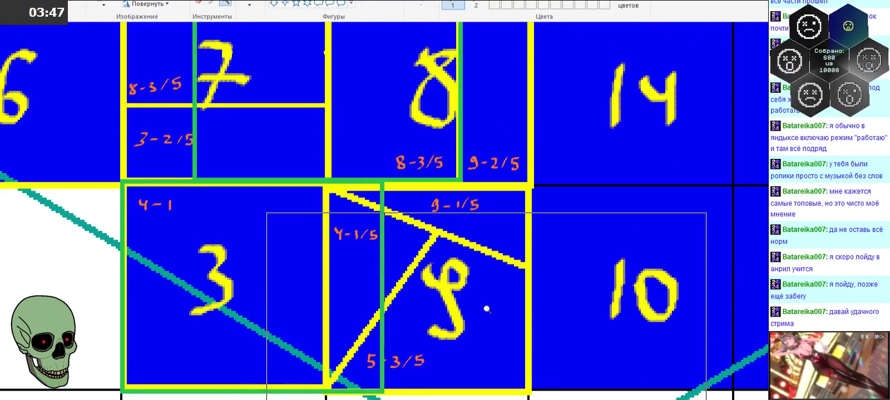
right_click(484, 308)
scroll(310, 180, "up", 3)
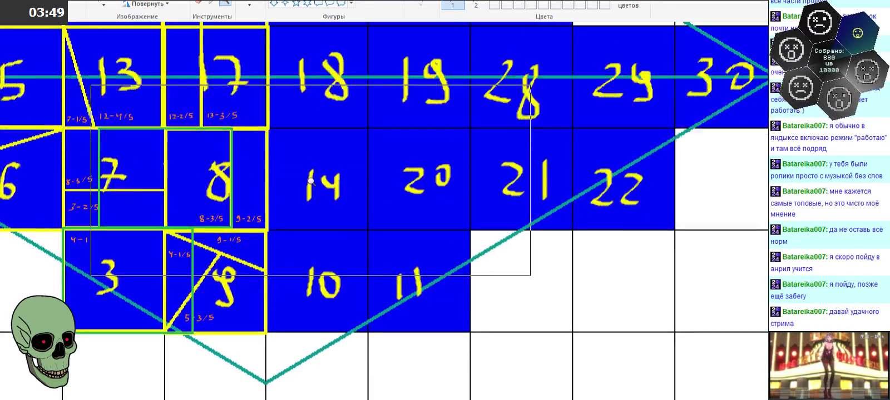
scroll(311, 181, "up", 3)
scroll(310, 181, "left", 3)
scroll(323, 170, "left", 3)
scroll(376, 195, "down", 3)
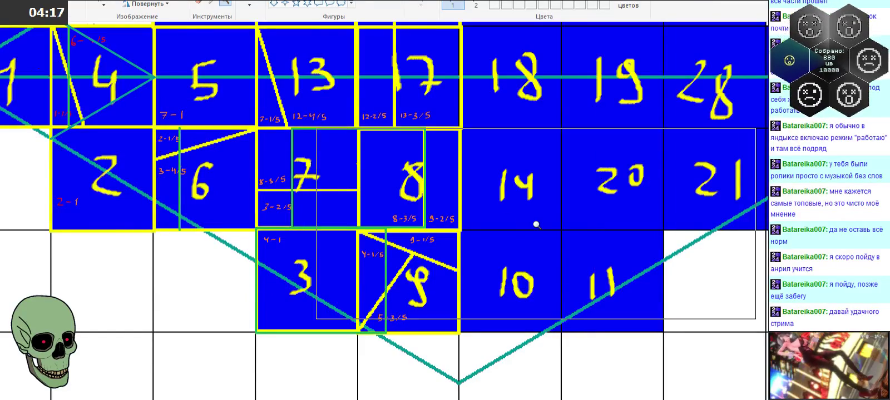
scroll(529, 226, "down", 2, "ctrl")
scroll(445, 218, "down", 1, "ctrl")
Select the lower numbered grid drawing and shrink it to a smaller percentage with Resize and skew
key("ctrl+a")
left_click_drag(2, 134, 516, 368)
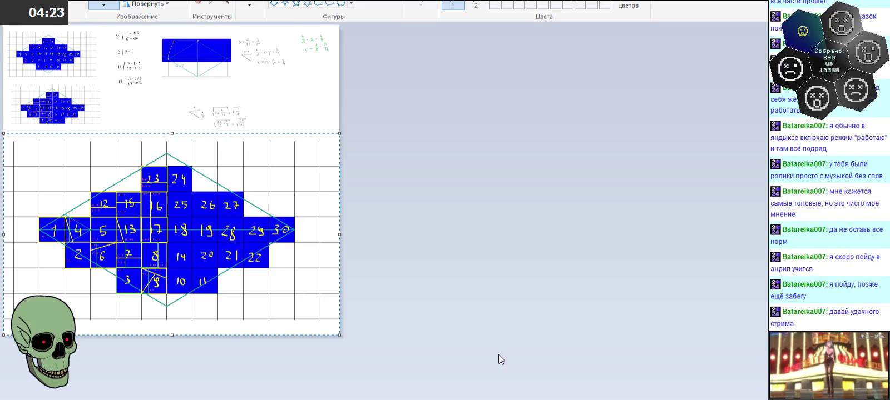
right_click(242, 252)
left_click(287, 358)
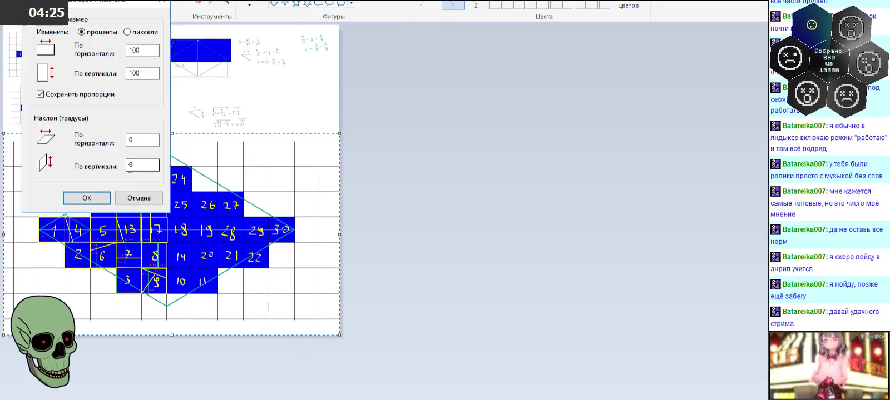
left_click_drag(136, 52, 106, 56)
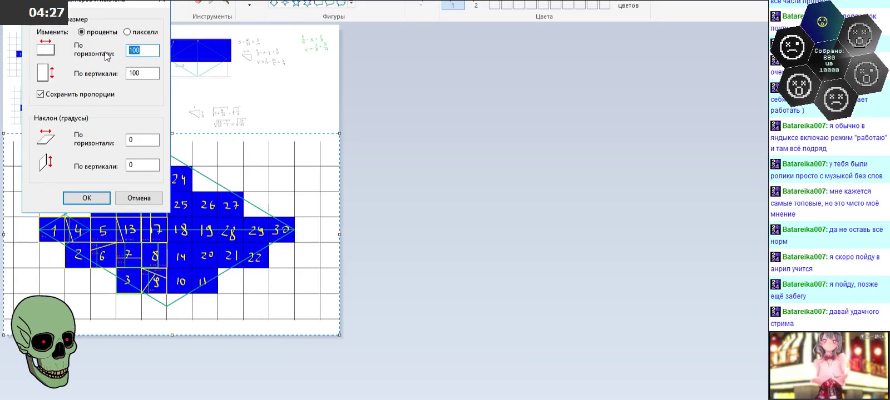
type("25")
left_click(103, 197)
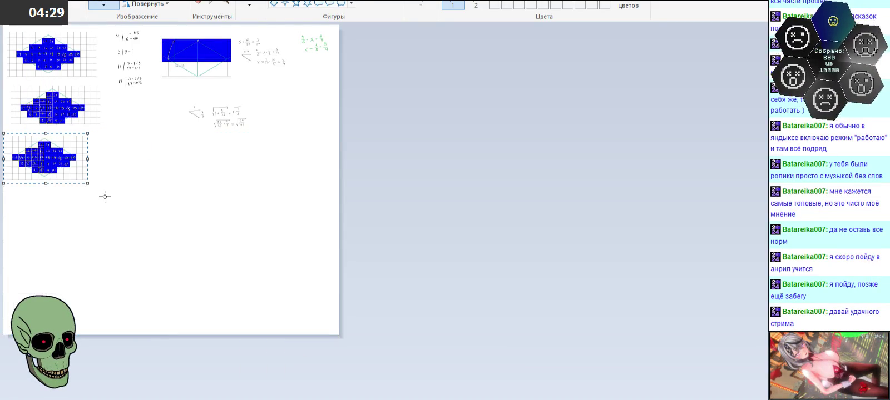
Place the shrunken grid below the other two thumbnails and magnify the small copies
left_click_drag(77, 165, 85, 171)
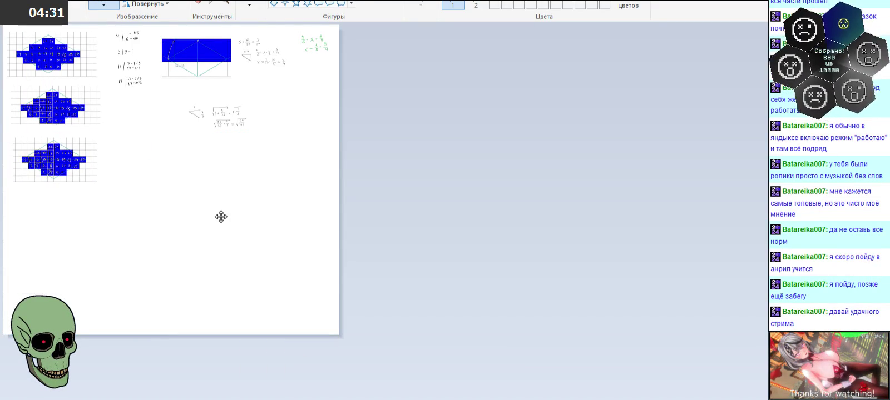
left_click(225, 3)
left_click(169, 184)
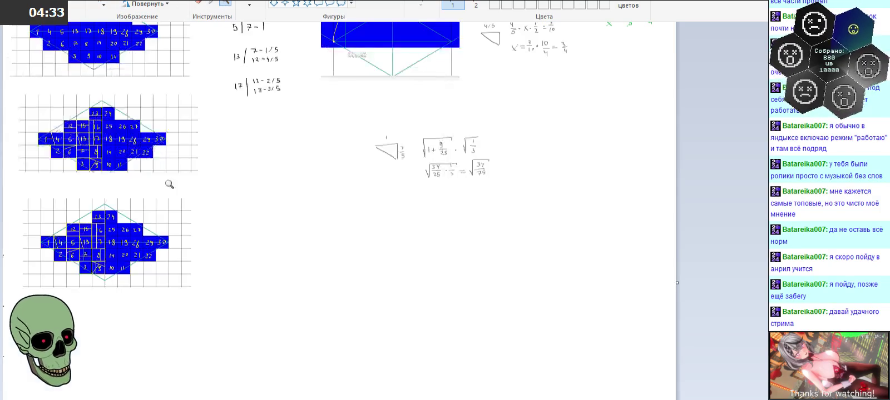
left_click(169, 184)
scroll(223, 154, "up", 4)
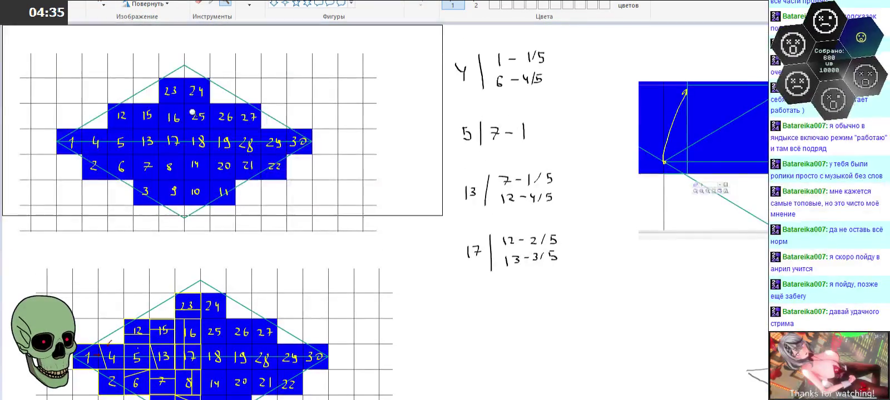
left_click(104, 5)
mouse_move(17, 40)
left_mouse_down()
mouse_move(358, 203)
mouse_move(393, 239)
left_mouse_up()
right_click(252, 168)
left_click(264, 177)
scroll(389, 223, "down", 3)
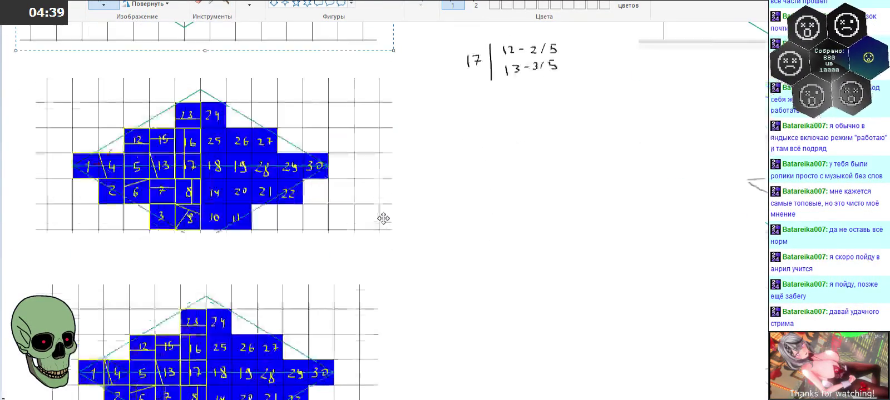
right_click(391, 191)
left_click(405, 217)
left_click_drag(171, 165, 586, 175)
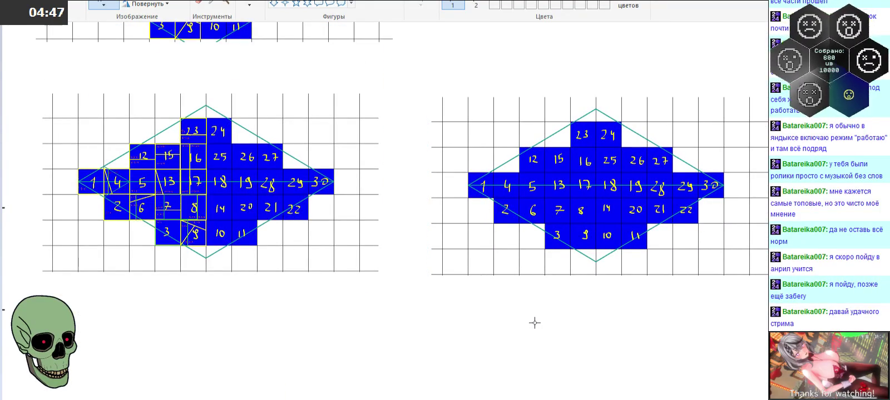
left_click_drag(404, 77, 767, 298)
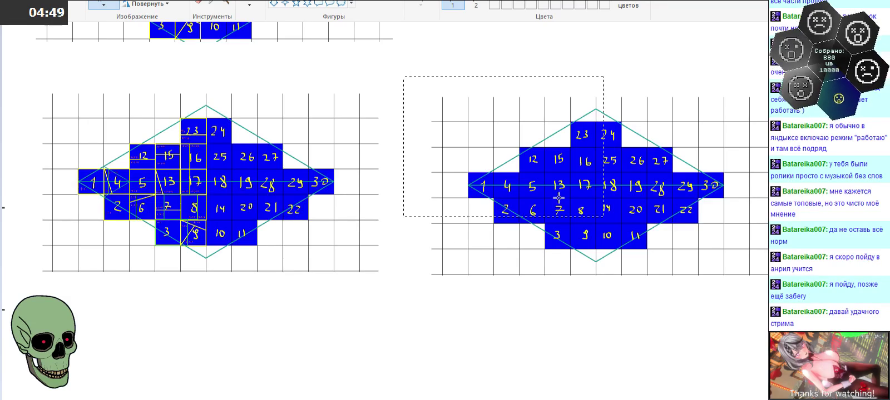
left_click_drag(423, 75, 768, 288)
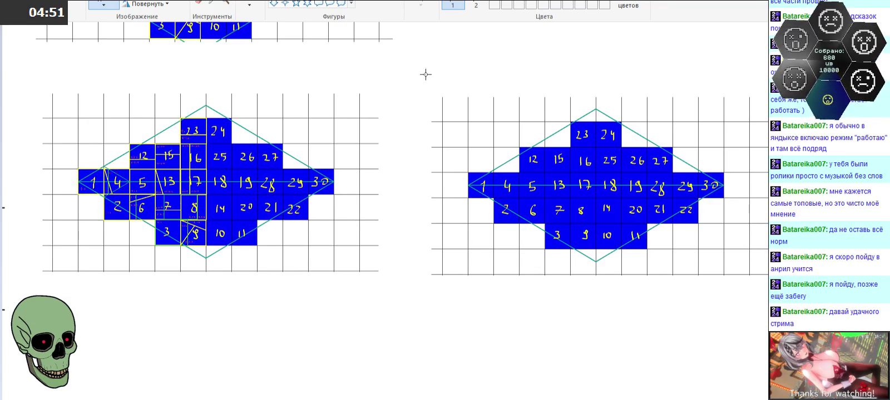
key("Delete")
scroll(379, 225, "up", 3)
scroll(379, 225, "up", 3)
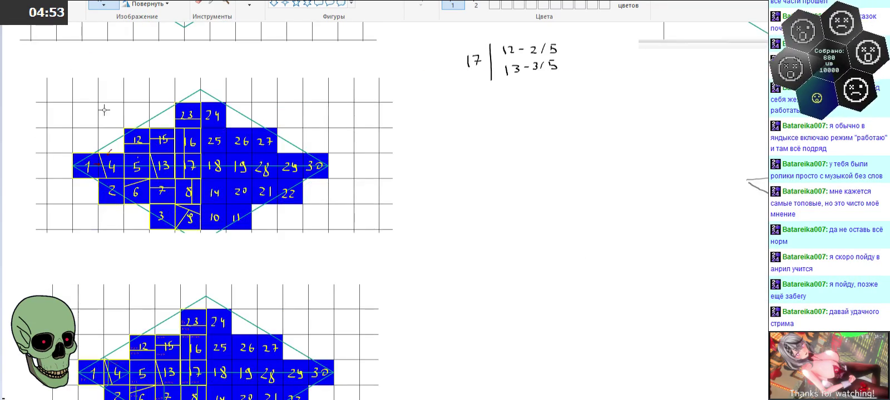
mouse_move(21, 71)
left_mouse_down()
mouse_move(407, 223)
mouse_move(407, 242)
left_mouse_up()
left_click(538, 265)
scroll(478, 253, "down", 3)
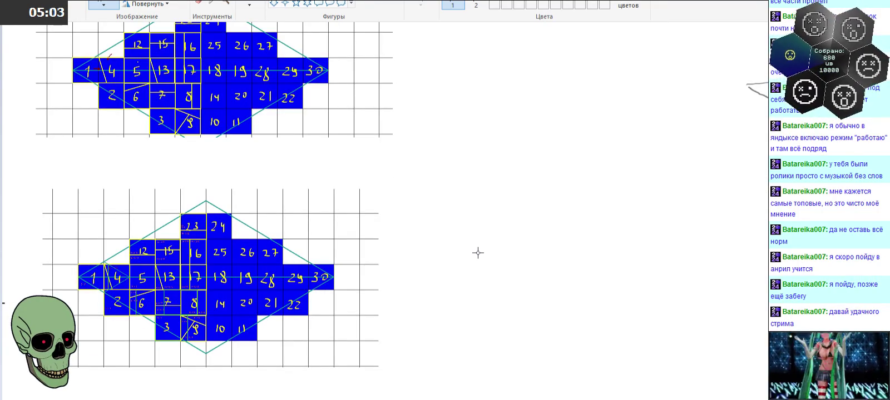
scroll(478, 253, "up", 5)
scroll(476, 251, "up", 3)
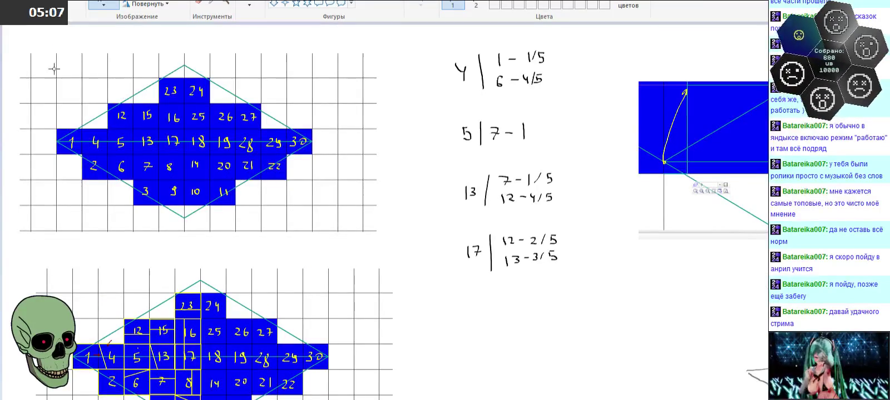
left_click_drag(25, 42, 367, 227)
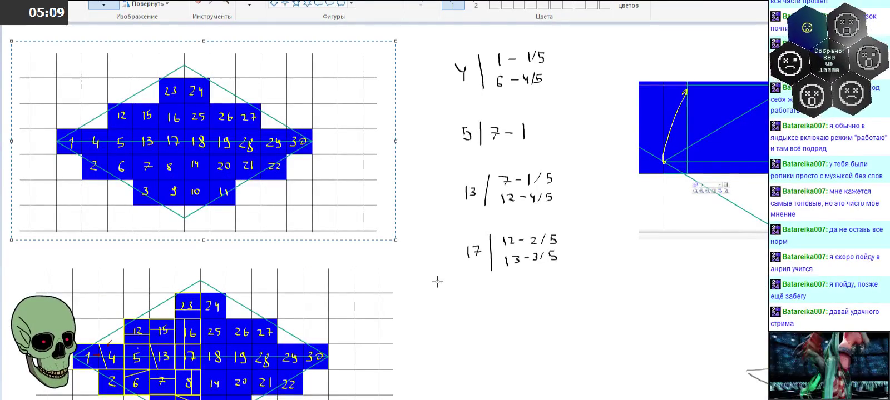
Paste the clean grid copy and drag it into the empty canvas area
scroll(427, 264, "down", 5)
scroll(426, 258, "down", 2)
scroll(426, 258, "down", 2)
key("ctrl+v")
left_click_drag(163, 134, 235, 239)
right_click(236, 239)
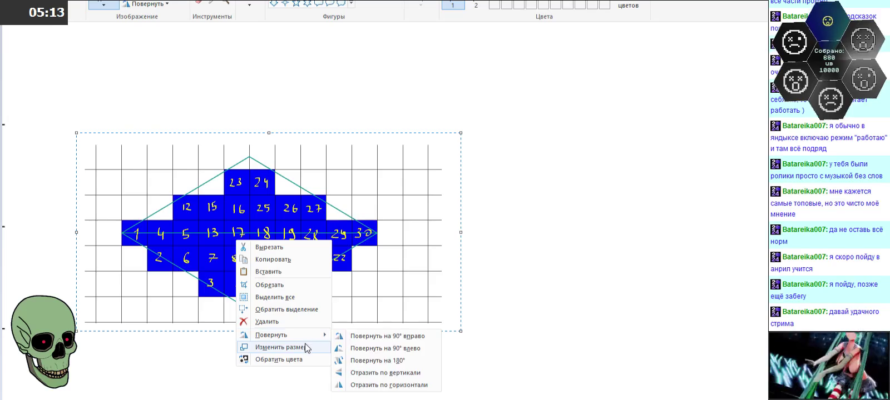
left_click(525, 256)
Magnify the pasted blue figure with the Magnifier
left_click(226, 3)
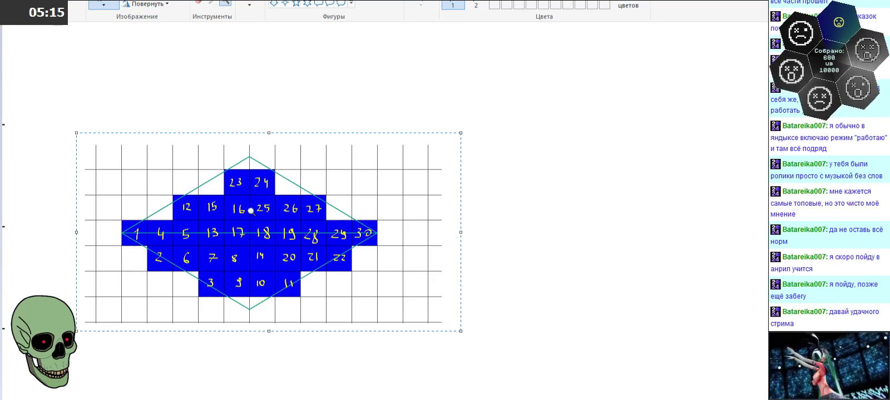
left_click(251, 211)
left_click(391, 242)
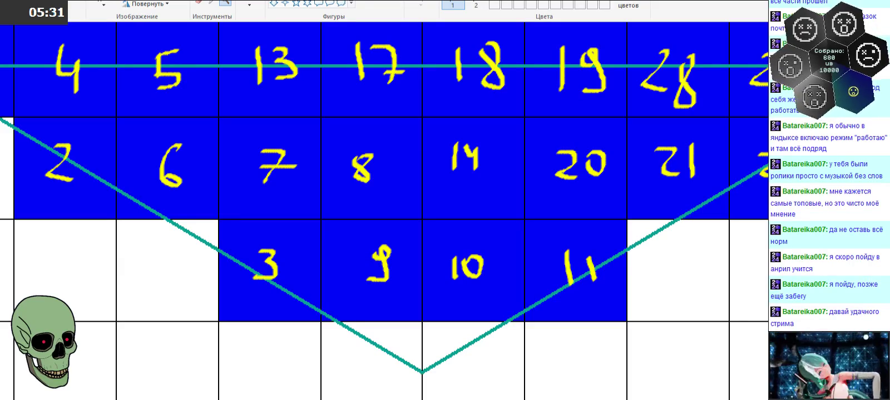
Outline cell 1 with a thin grey rectangle, pulling its right edge in slightly
right_click(414, 233)
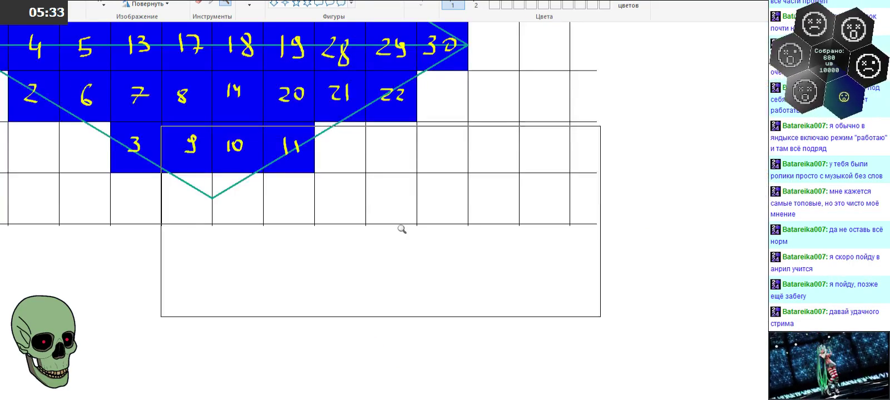
left_click(113, 124)
right_click(208, 108)
left_click(216, 147)
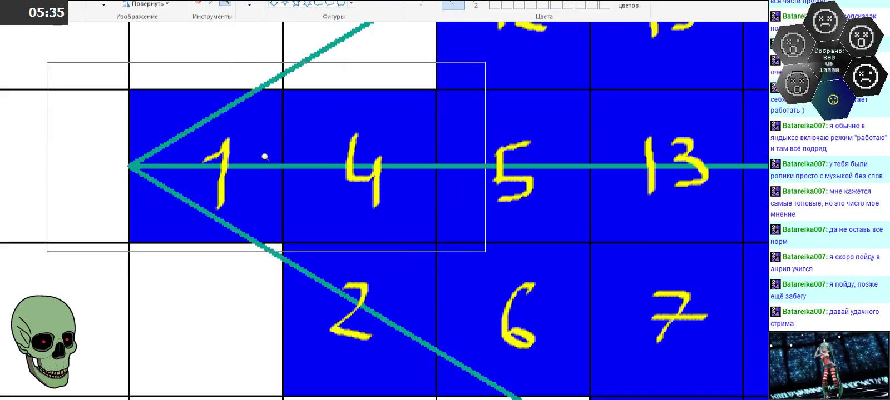
scroll(178, 194, "up", 2)
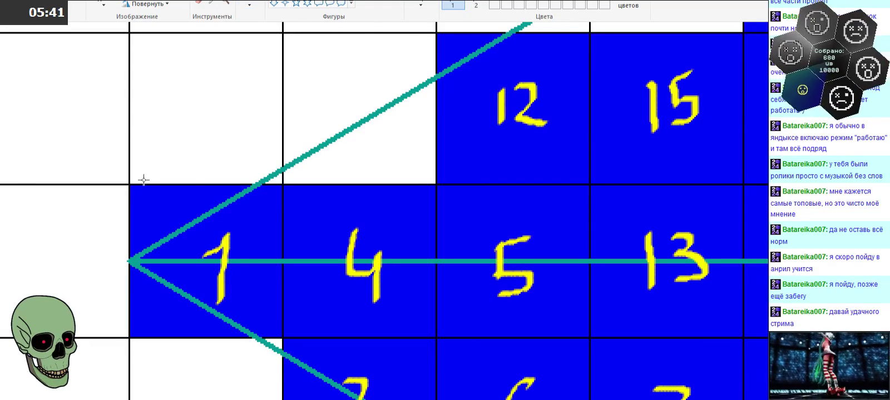
mouse_move(129, 186)
left_mouse_down()
mouse_move(298, 282)
mouse_move(327, 331)
left_mouse_up()
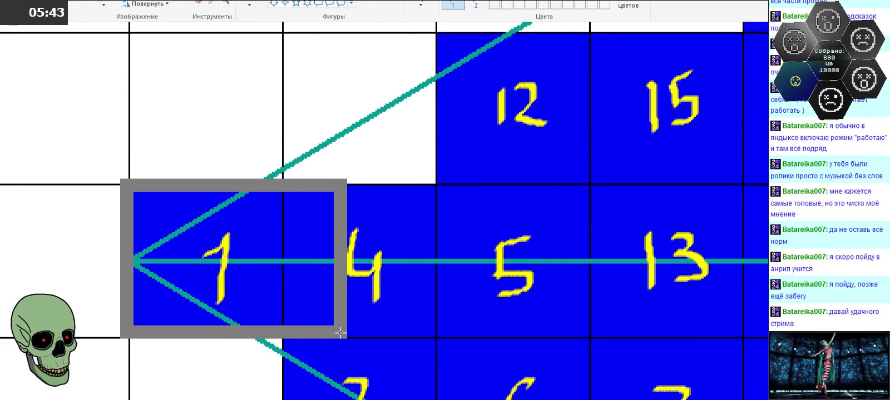
left_click(409, 6)
left_click(419, 39)
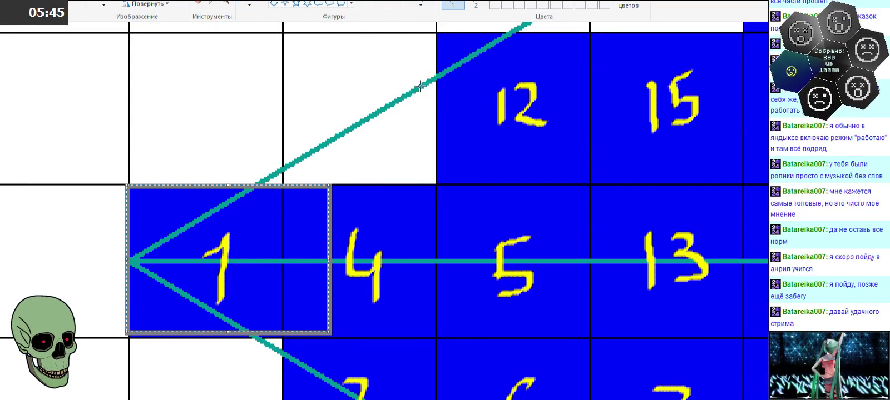
left_click_drag(329, 259, 318, 260)
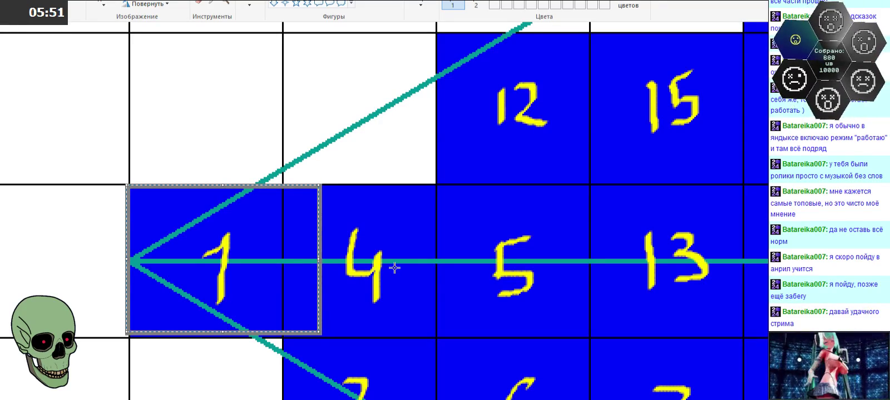
Write a small red 1 in cell 1's top-left corner with the brush
left_click(249, 4)
left_click_drag(137, 210, 145, 225)
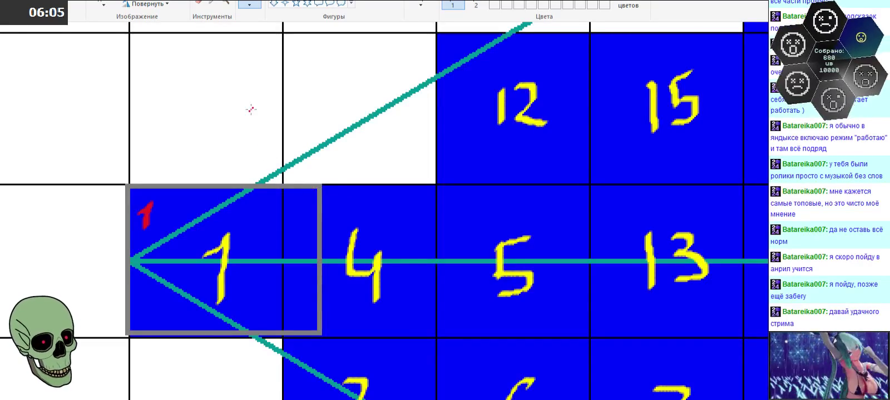
scroll(355, 150, "down", 3)
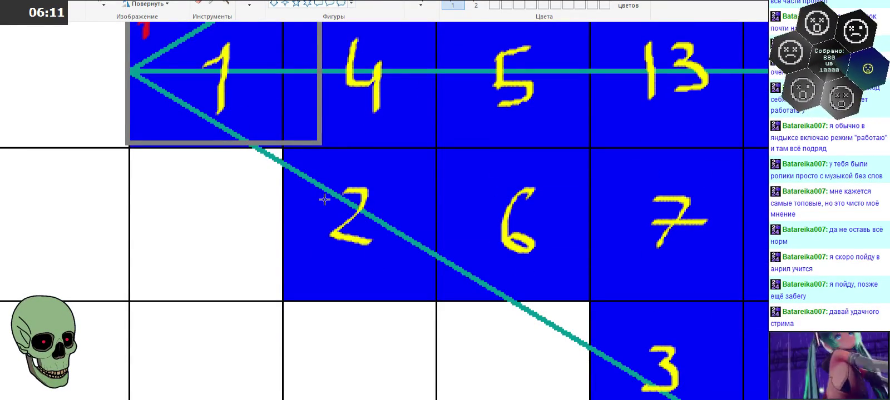
Frame the 2 cell with a green rectangle and label it with a green 2
left_click_drag(280, 148, 474, 302)
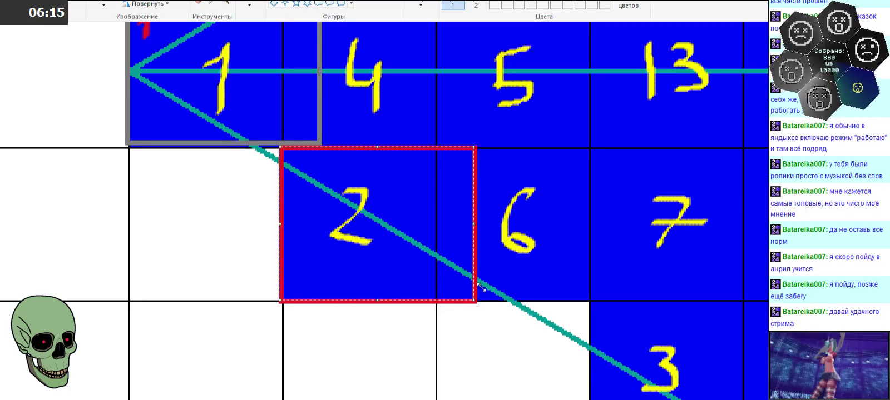
left_click(563, 1)
left_click(567, 153)
left_click(249, 5)
left_click_drag(299, 266, 324, 284)
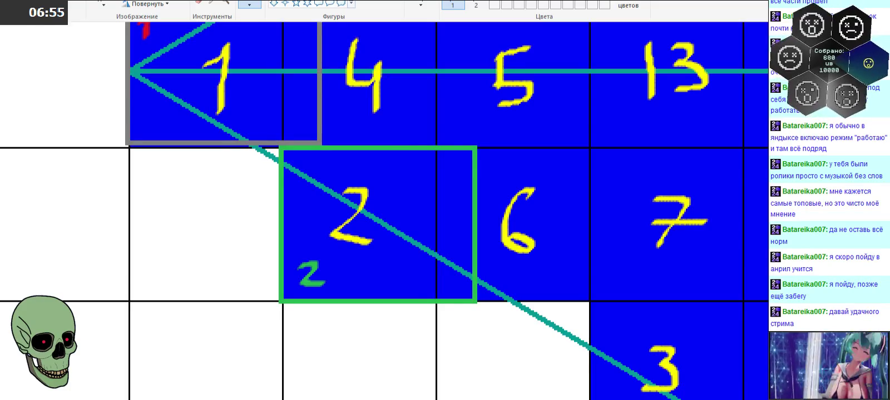
Frame the 6 cell with a green rectangle and write a small green 3 beside it
mouse_move(475, 149)
left_mouse_down()
mouse_move(662, 284)
mouse_move(647, 303)
left_mouse_up()
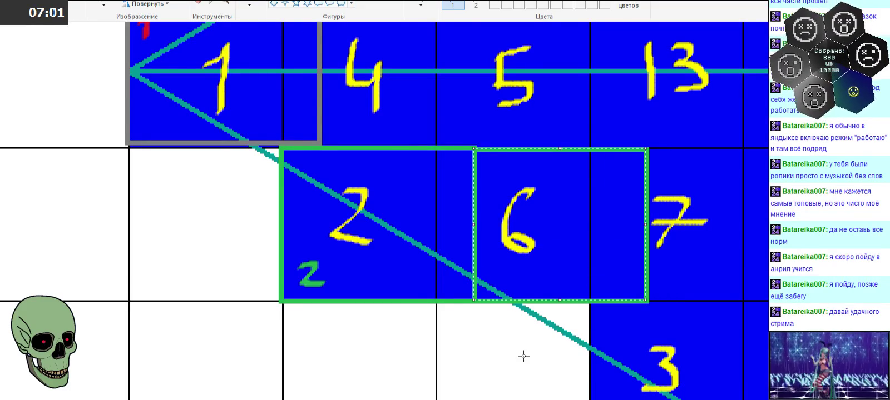
left_click(293, 4)
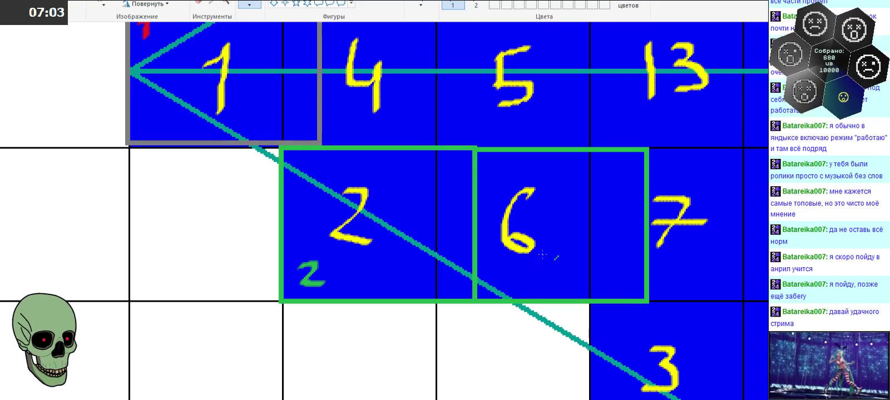
left_click_drag(547, 265, 544, 287)
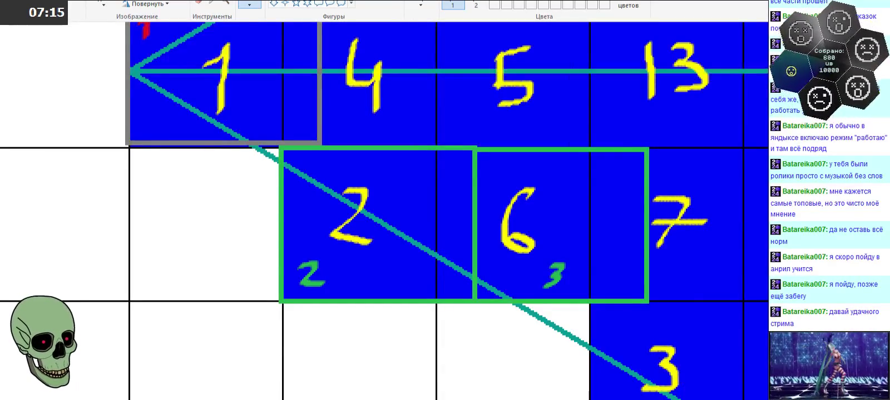
scroll(384, 222, "right", 6)
Draw a slightly enlarged green rectangle around cell 3
scroll(383, 222, "down", 3)
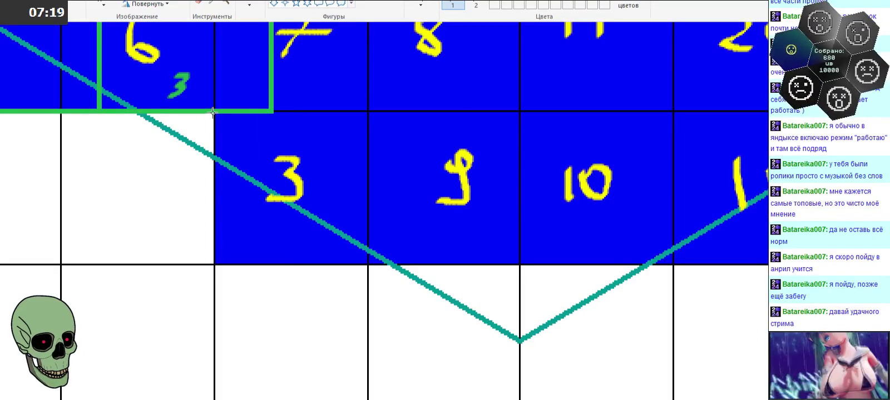
left_click_drag(212, 112, 398, 259)
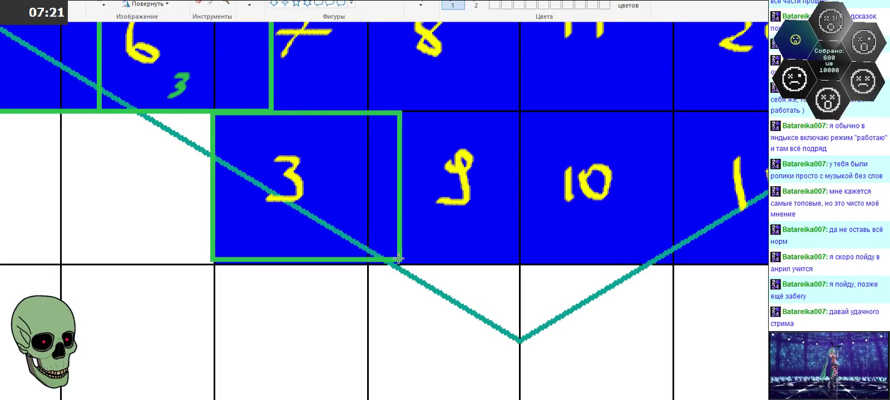
left_click_drag(399, 259, 402, 264)
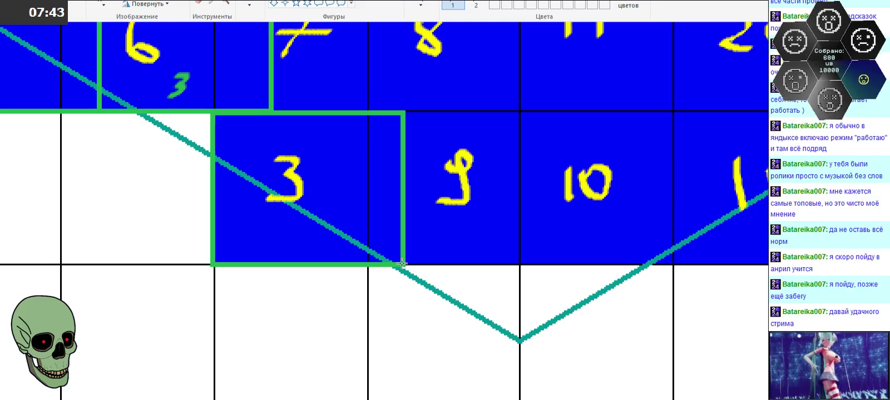
left_click_drag(402, 264, 403, 264)
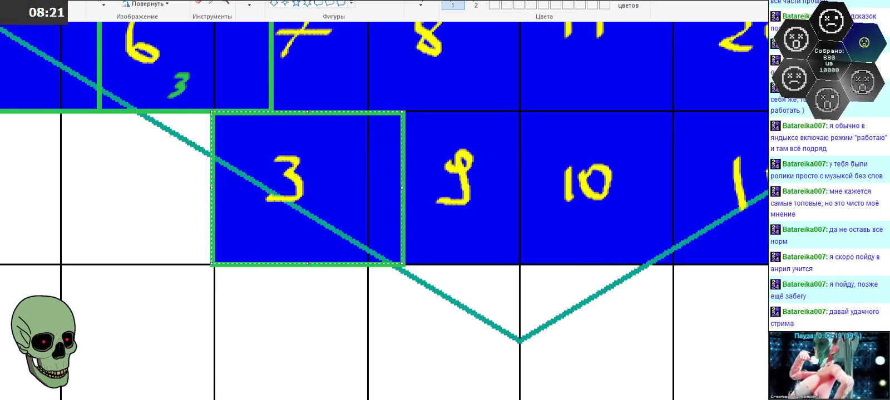
left_click(512, 162)
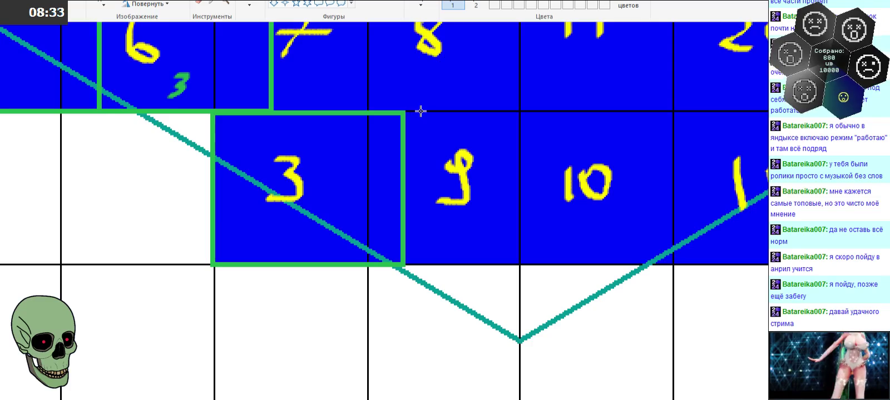
Draw a green box and resize and shift it to frame cells 9 and 10
left_click_drag(424, 111, 617, 263)
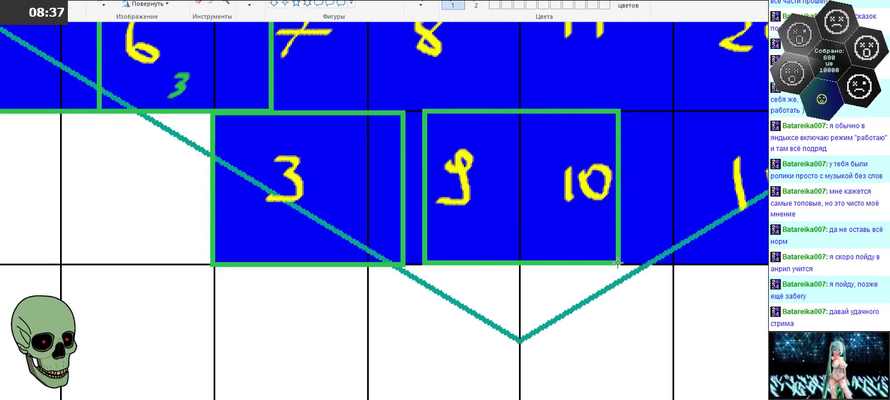
left_click_drag(618, 262, 617, 263)
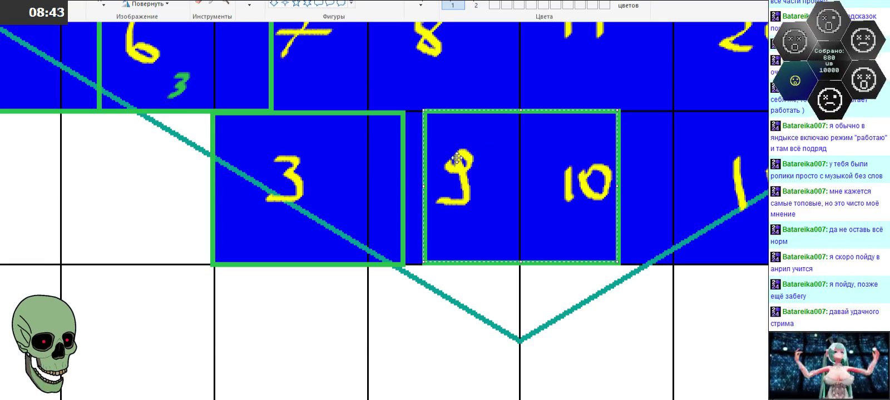
left_click_drag(424, 187, 403, 190)
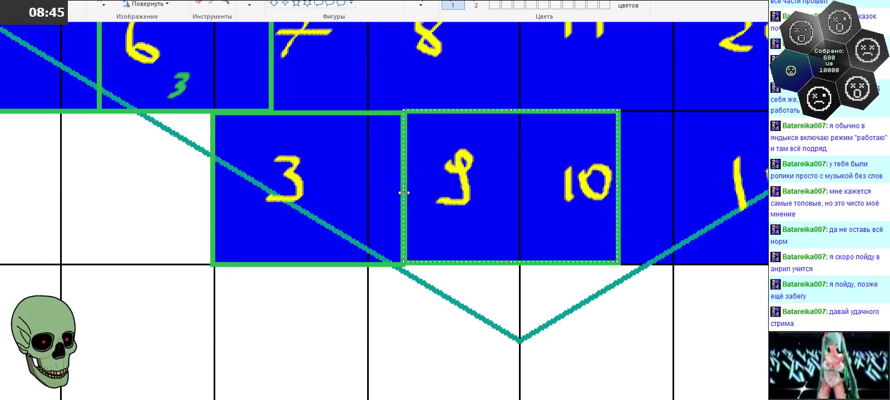
left_click_drag(619, 189, 646, 189)
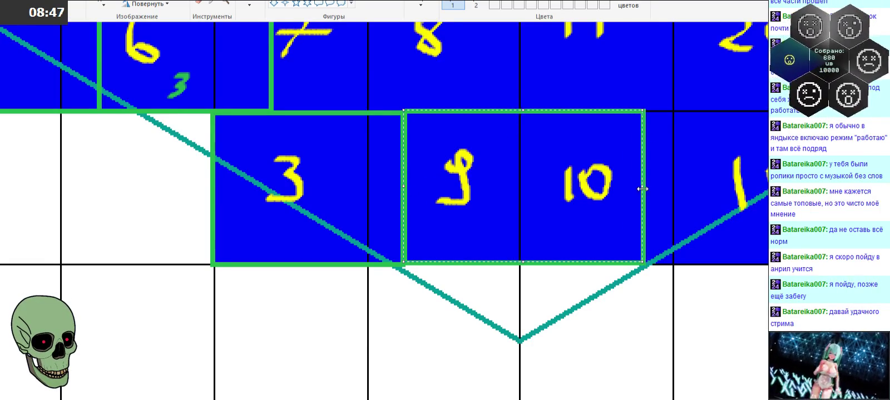
left_click_drag(526, 110, 525, 150)
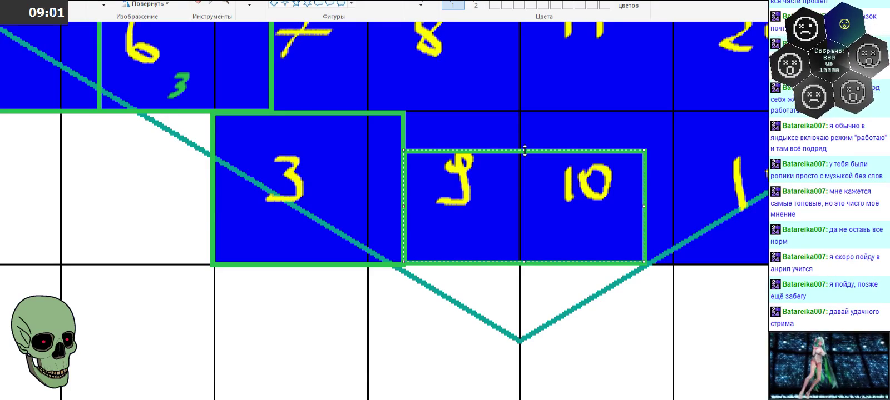
left_click_drag(525, 150, 526, 141)
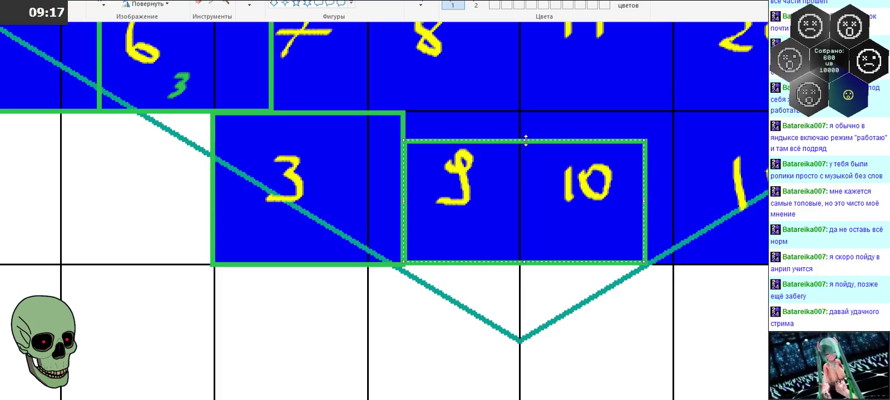
left_click_drag(525, 141, 529, 111)
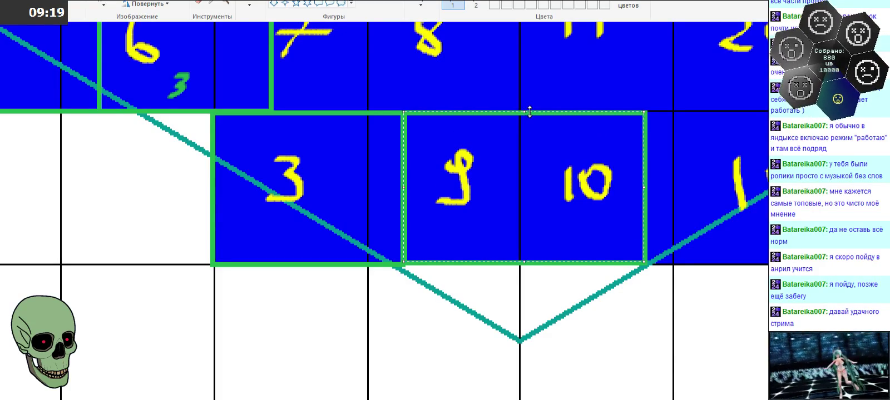
left_click_drag(563, 190, 582, 192)
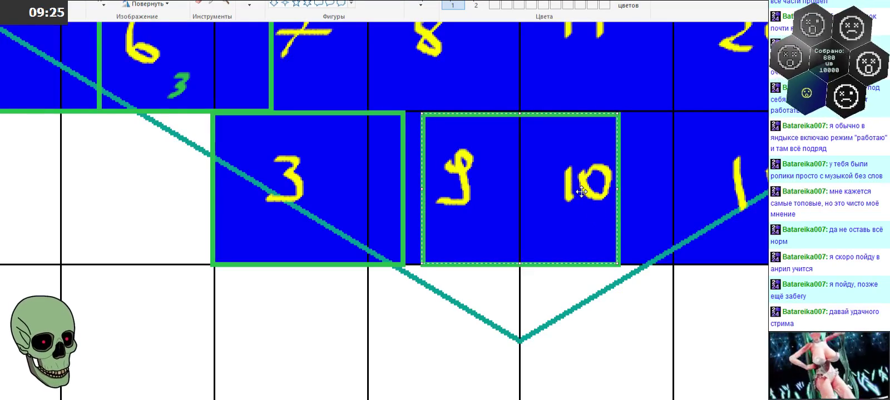
left_click(649, 350)
scroll(646, 338, "up", 2)
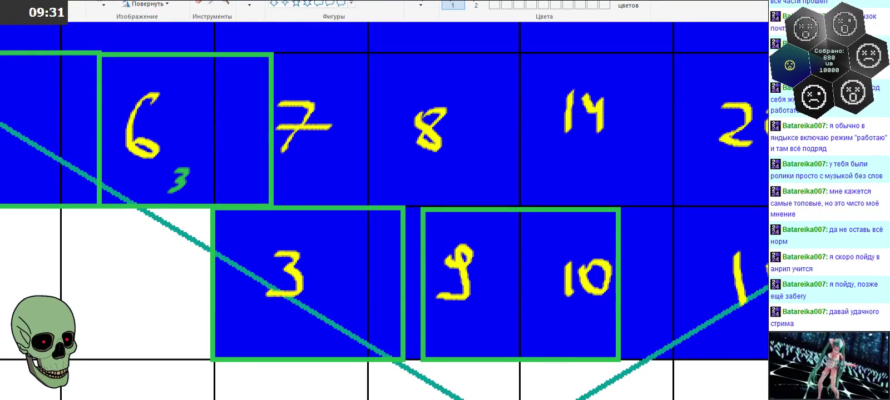
Pick a medium green in the Edit colors dialog as the drawing colour
left_click(627, 2)
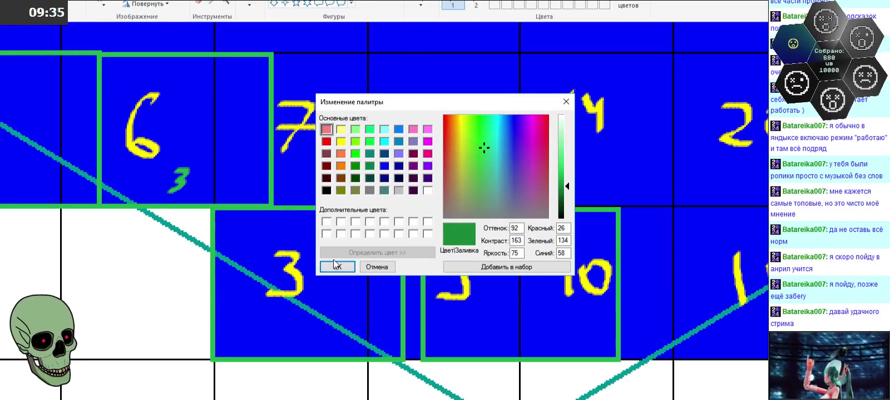
left_click(337, 266)
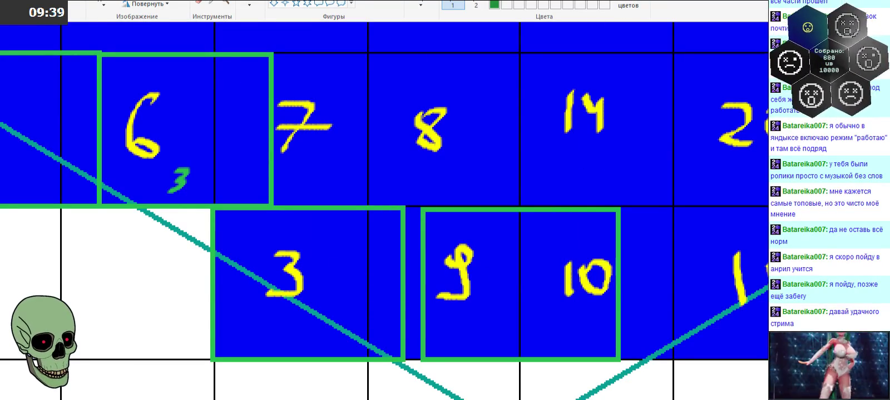
scroll(335, 230, "up", 5)
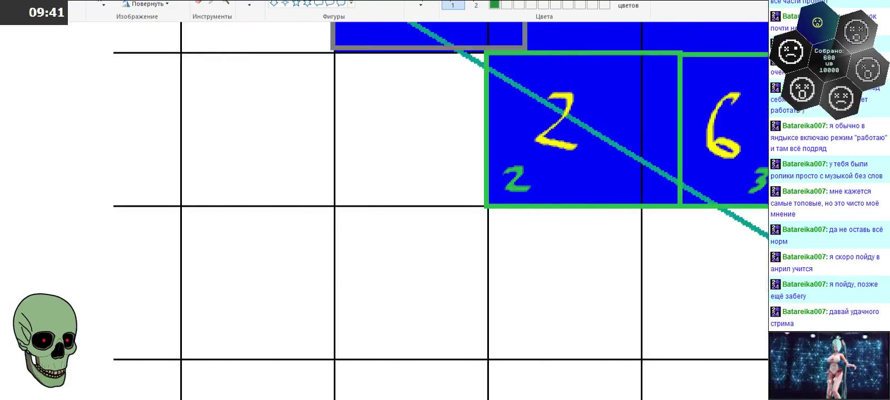
scroll(336, 230, "up", 3)
scroll(335, 230, "down", 3)
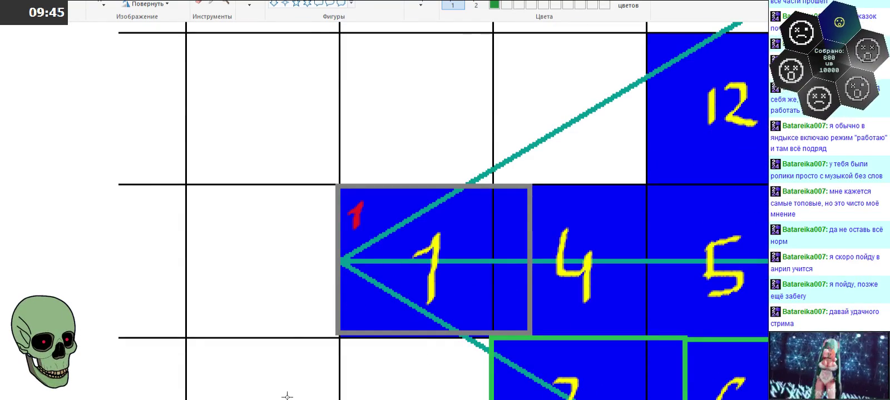
scroll(287, 396, "right", 5, "shift")
scroll(287, 396, "right", 2, "shift")
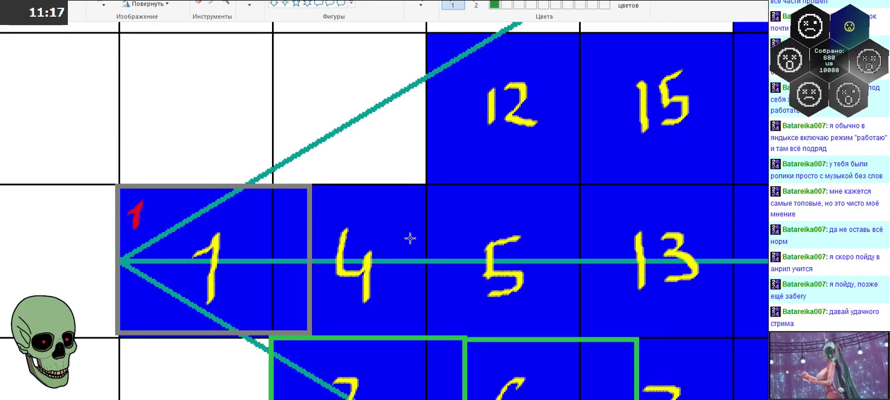
Drag a green rectangle outline across parts of cells 4, 5 and 12
left_click_drag(368, 104, 506, 259)
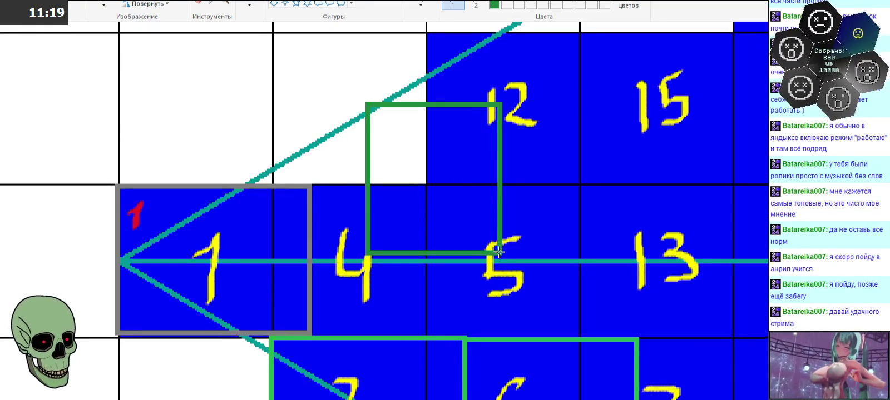
Try several positions for the green rectangle over cells 4, 5 and 12, then delete it
mouse_move(469, 224)
left_mouse_down()
mouse_move(440, 195)
mouse_move(448, 197)
mouse_move(443, 187)
mouse_move(416, 226)
left_mouse_up()
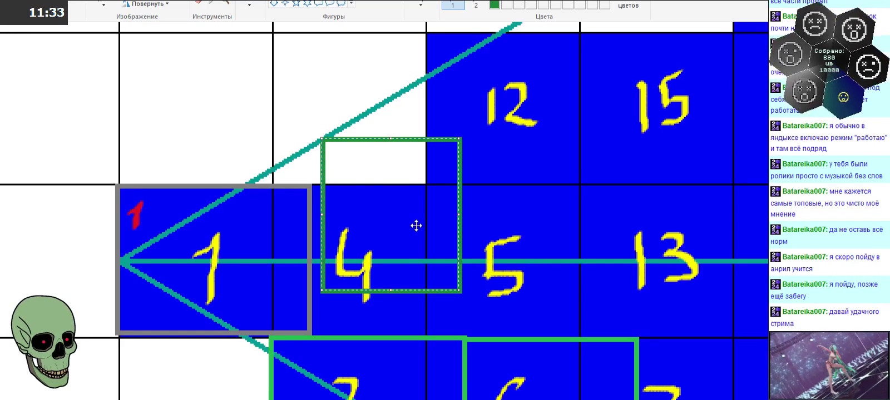
left_click_drag(416, 225, 448, 220)
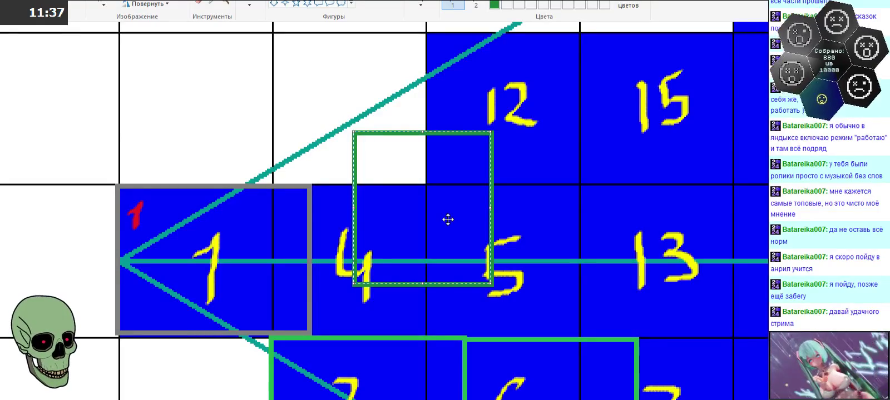
mouse_move(448, 220)
left_mouse_down()
mouse_move(467, 164)
mouse_move(416, 212)
mouse_move(440, 189)
left_mouse_up()
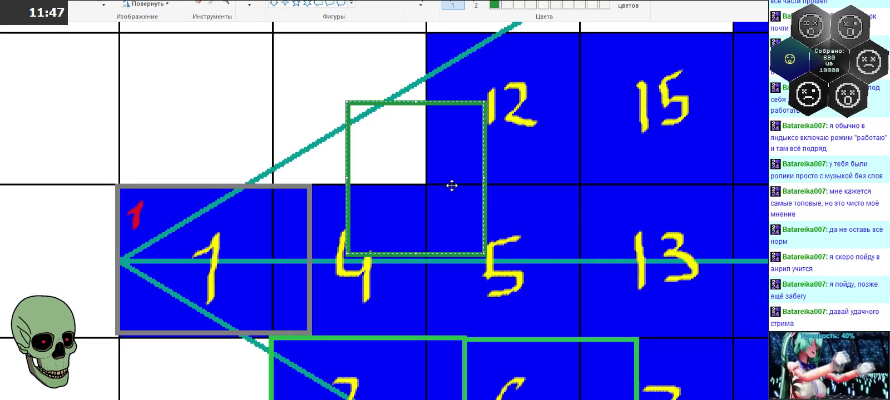
mouse_move(451, 186)
left_mouse_down()
mouse_move(533, 196)
mouse_move(458, 192)
mouse_move(519, 165)
mouse_move(436, 151)
mouse_move(483, 175)
mouse_move(452, 154)
left_mouse_up()
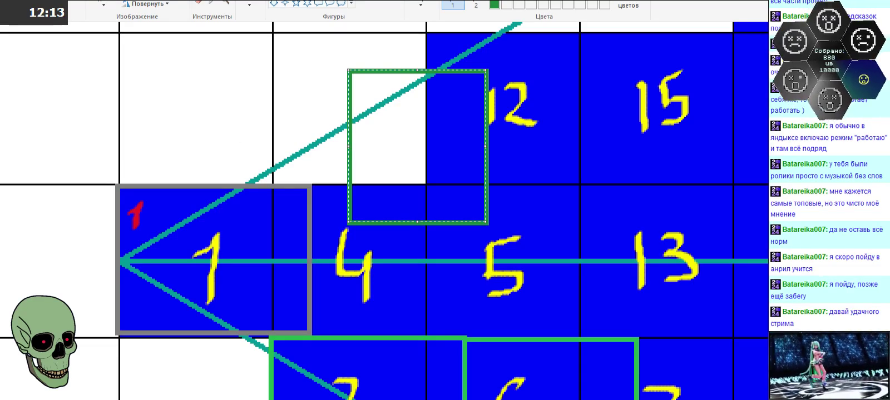
key("Delete")
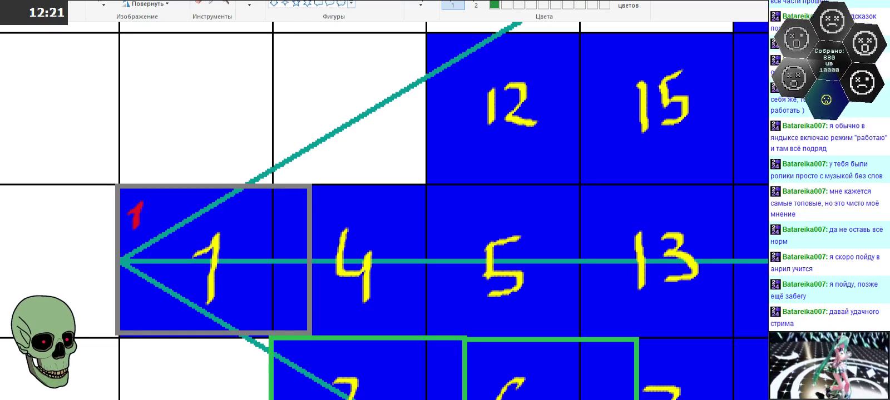
Draw a green diamond outline over cells 12, 4 and 5, with its left point on the teal diamond's edge
mouse_move(304, 86)
left_mouse_down()
mouse_move(576, 256)
mouse_move(586, 247)
left_mouse_up()
left_click_drag(485, 207, 455, 208)
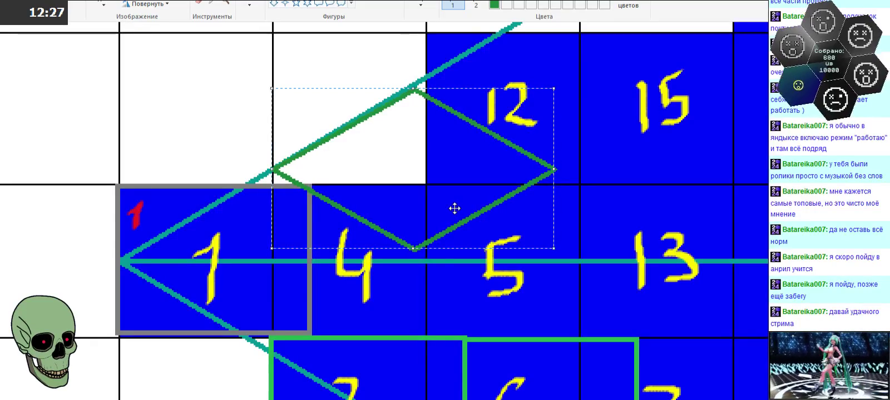
left_click_drag(413, 86, 416, 84)
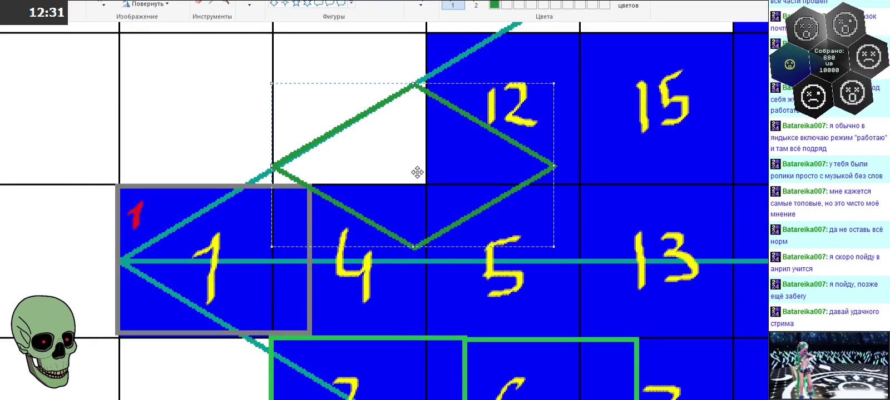
left_click_drag(477, 200, 489, 193)
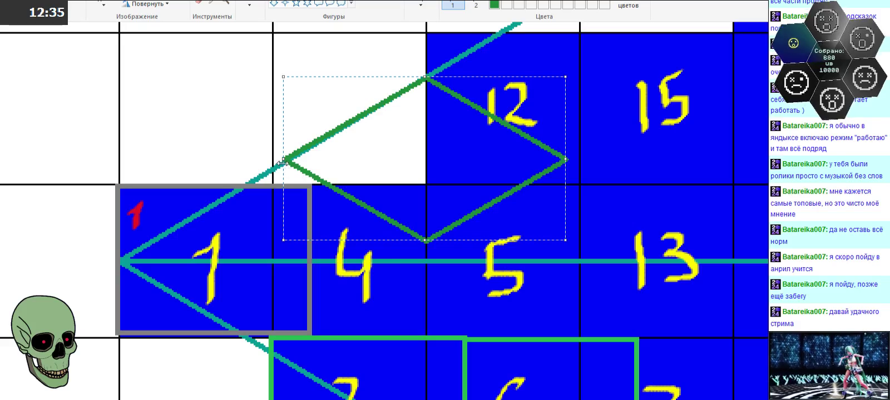
left_click_drag(283, 160, 273, 160)
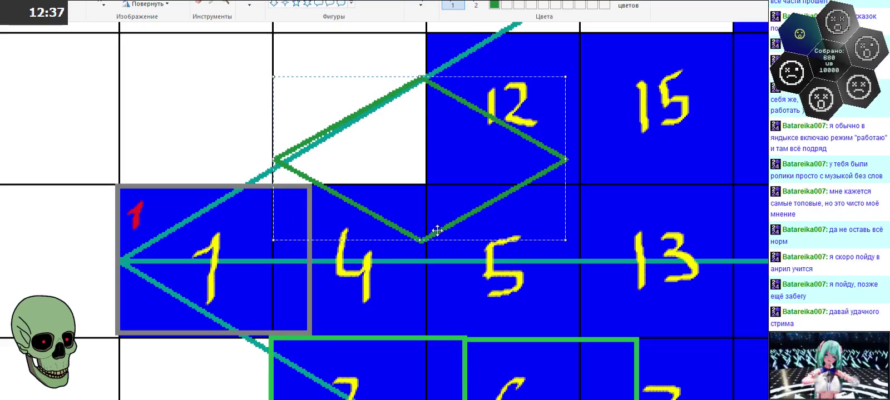
left_click_drag(419, 240, 420, 265)
left_click_drag(420, 229, 423, 228)
left_click_drag(426, 264, 429, 252)
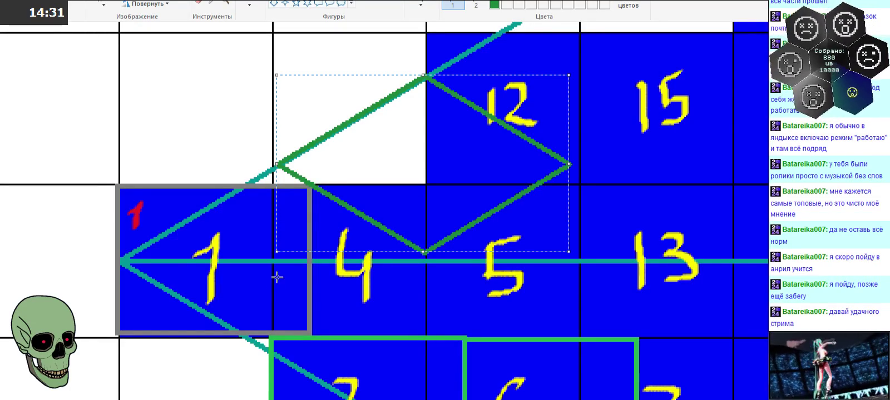
Delete the green diamond outline covering cells 12, 4 and 5
scroll(368, 193, "up", 3)
right_click(367, 194)
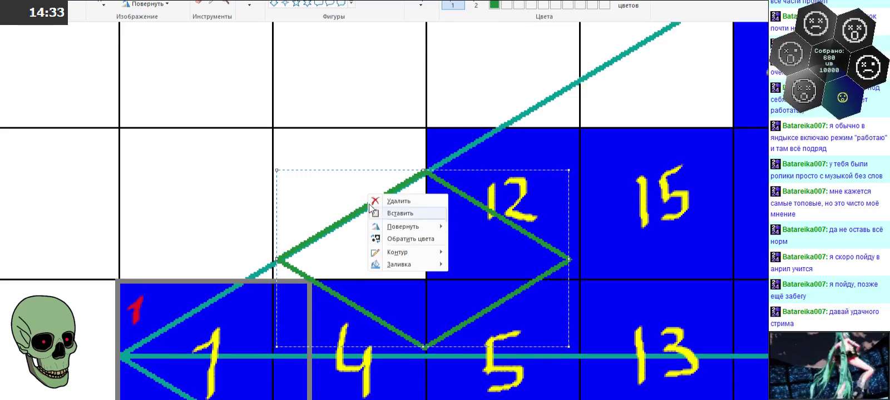
left_click(394, 203)
scroll(368, 245, "down", 5)
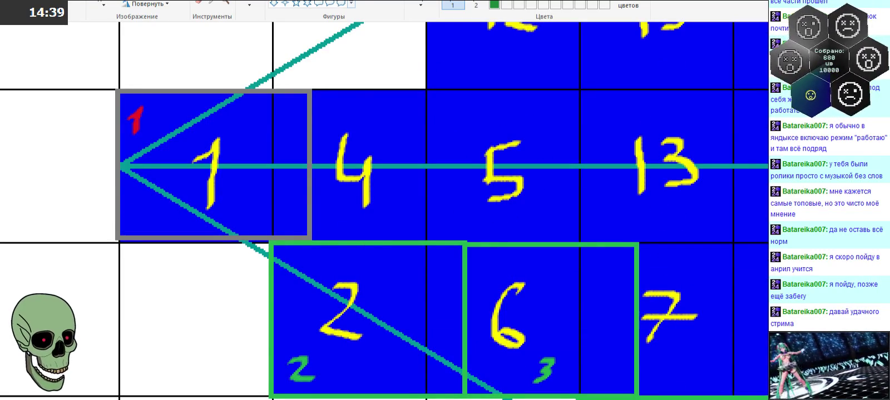
scroll(407, 167, "up", 3)
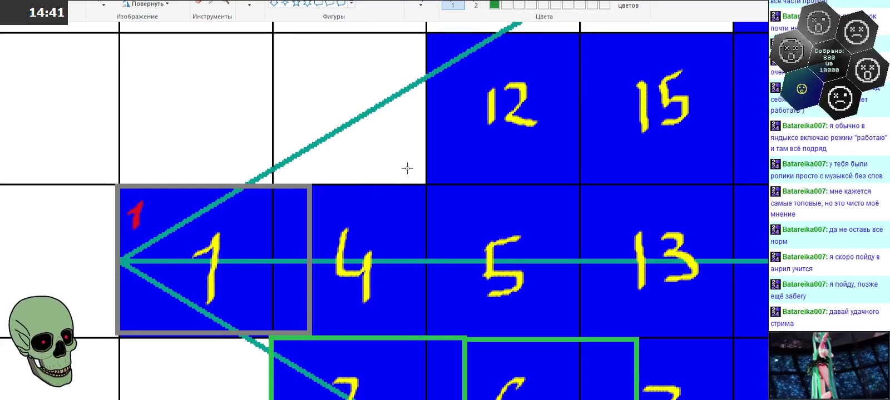